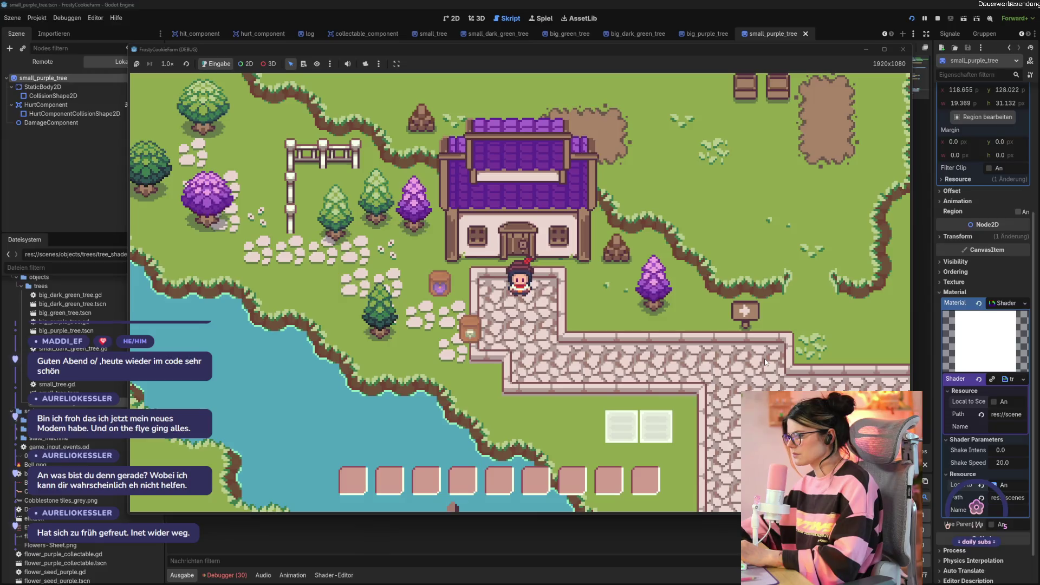
- Walk the character to the first purple tree and chop it down
key("Down")
key("Right")
key("Up")
key("Right")
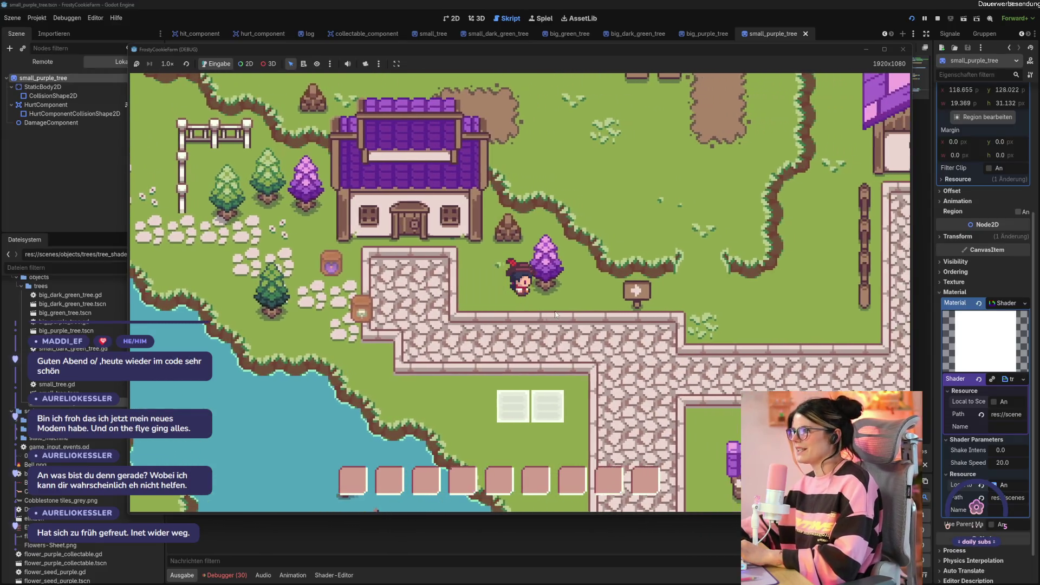
left_click(564, 296)
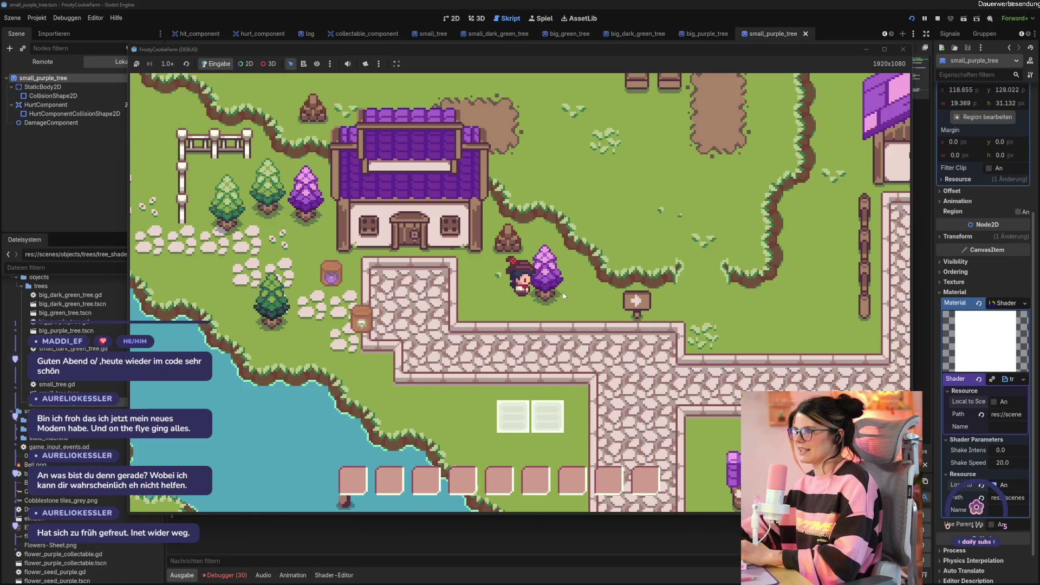
left_click(563, 295)
- Collect the wood, chop down the small purple tree, then stop the game
key("Left")
key("Up")
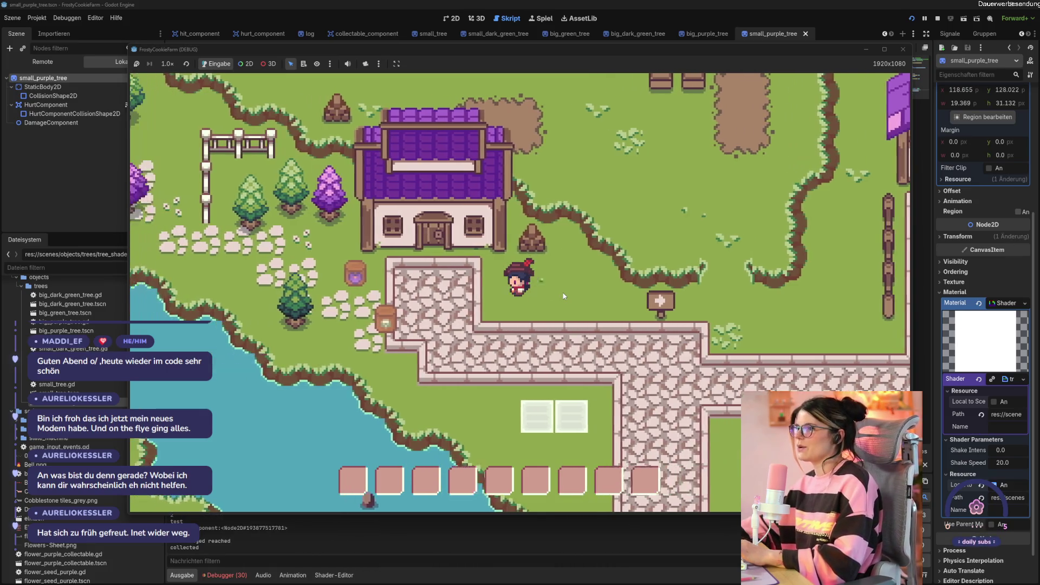
key("Up")
left_click(509, 269)
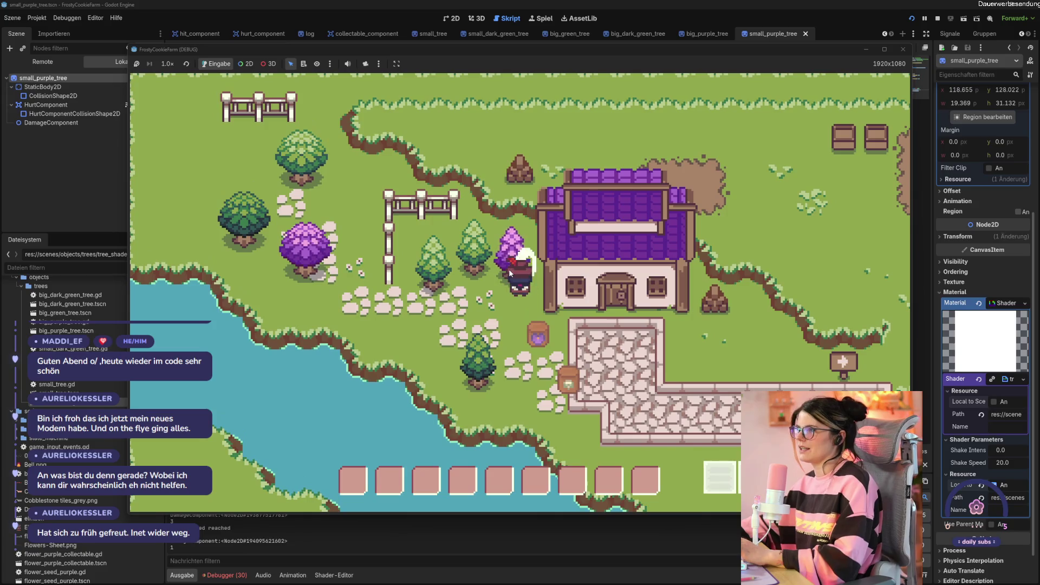
left_click(509, 269)
left_click(509, 268)
key("Left")
key("Up")
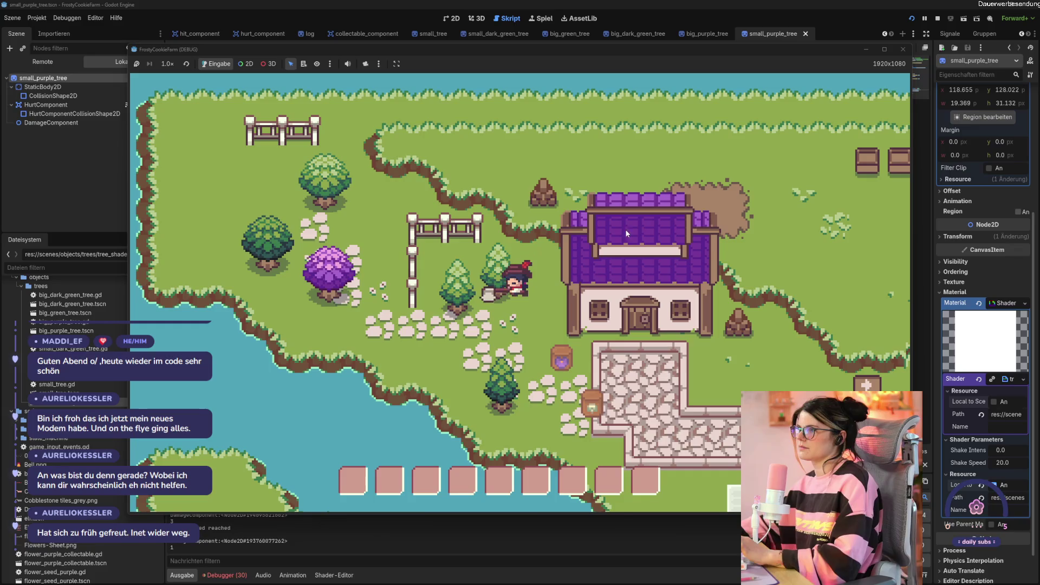
left_click(903, 48)
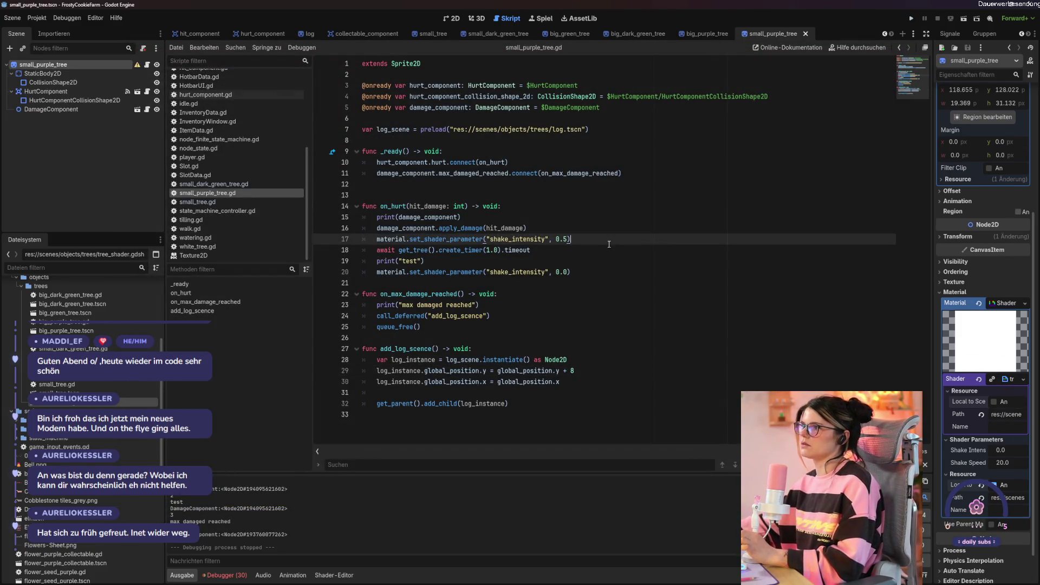
- Change the line 17 shake intensity from 0.5 to 1.0 and save the script
key("BackSpace")
key("BackSpace")
key("BackSpace")
type("1.0")
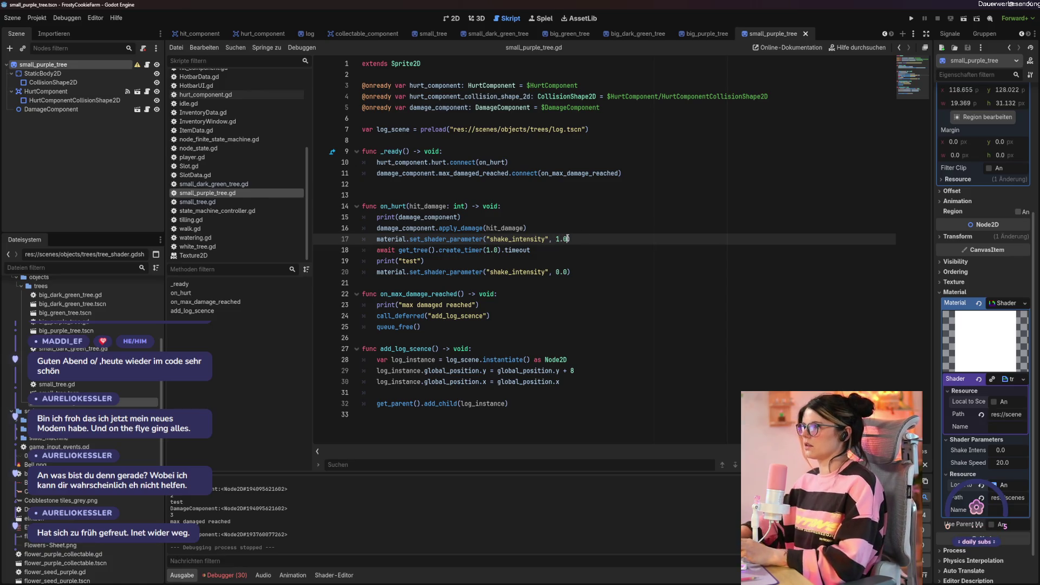
key("ctrl+s")
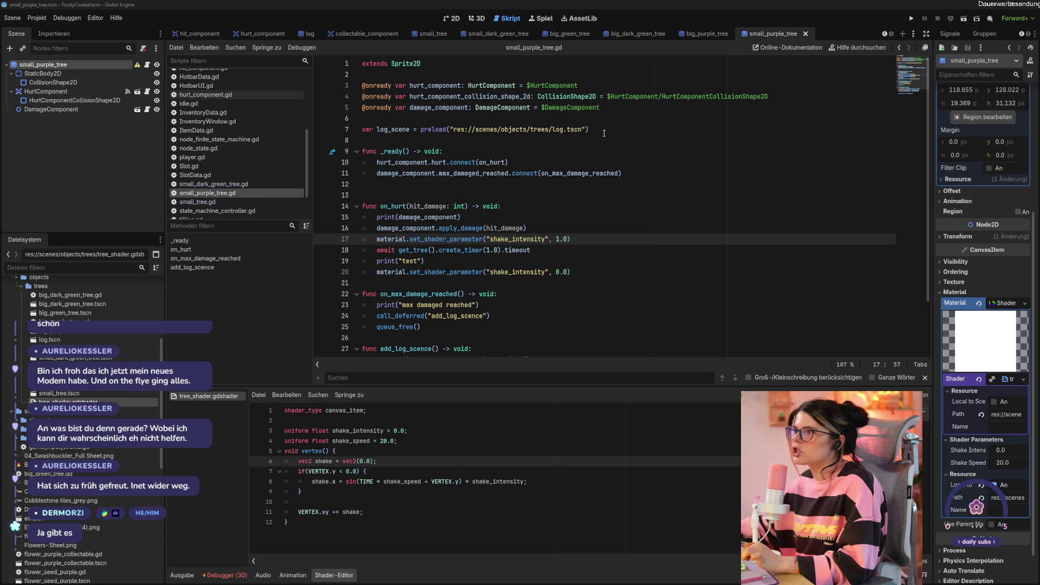
- Add 'var randomNumber = RandomNumberGenerator.new()' after the onready vars and save
left_click(619, 108)
key("Return")
type("va")
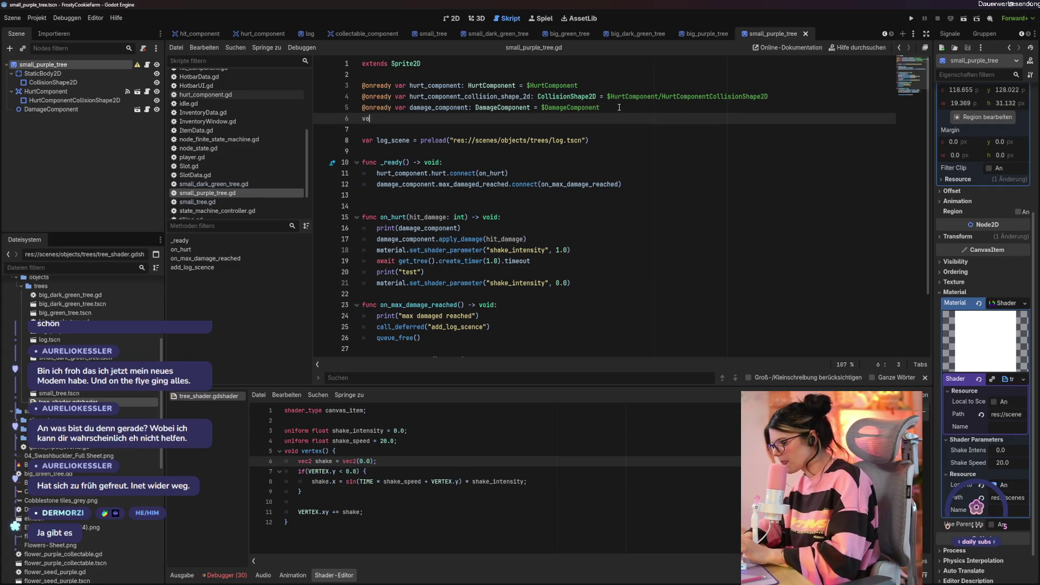
type("r random")
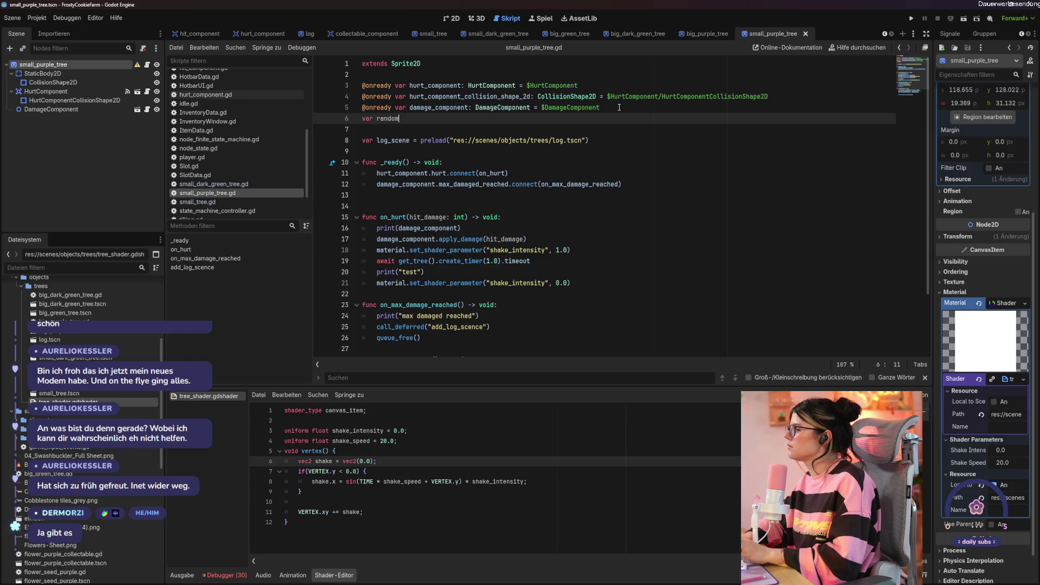
type("Number =")
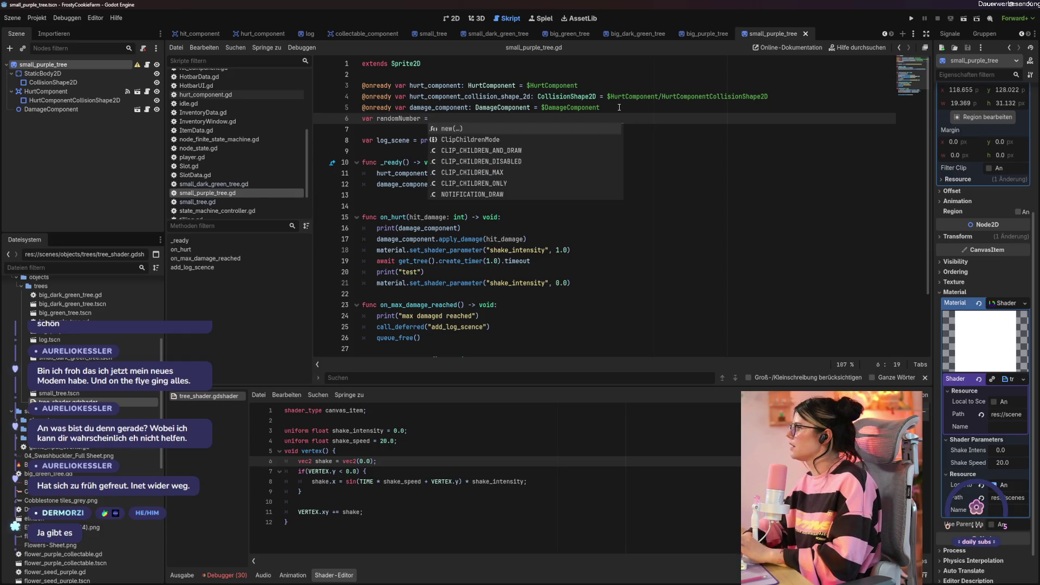
type(" RandomNumberGenerator.n")
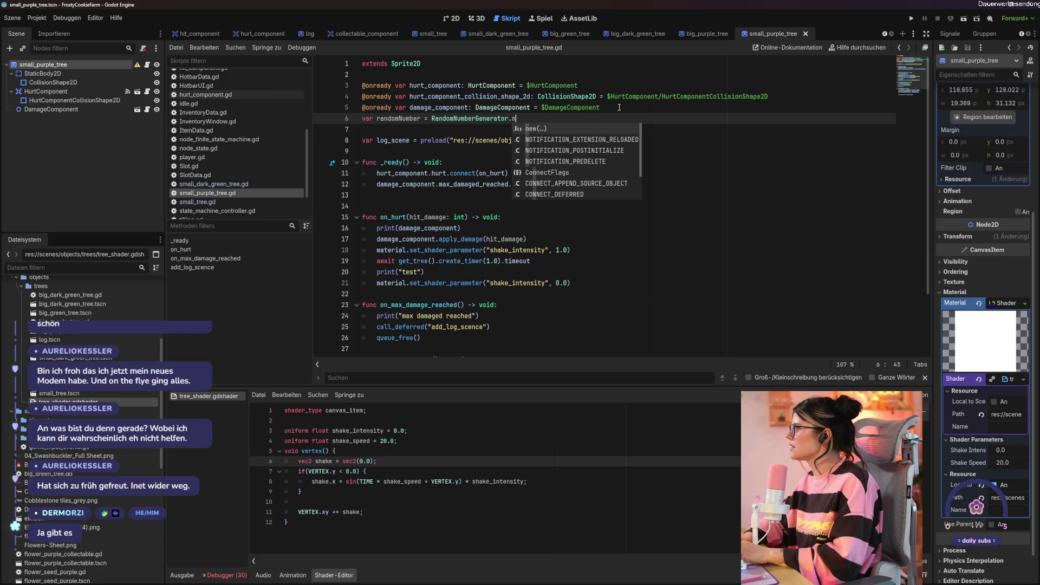
key("Return")
key("ctrl+s")
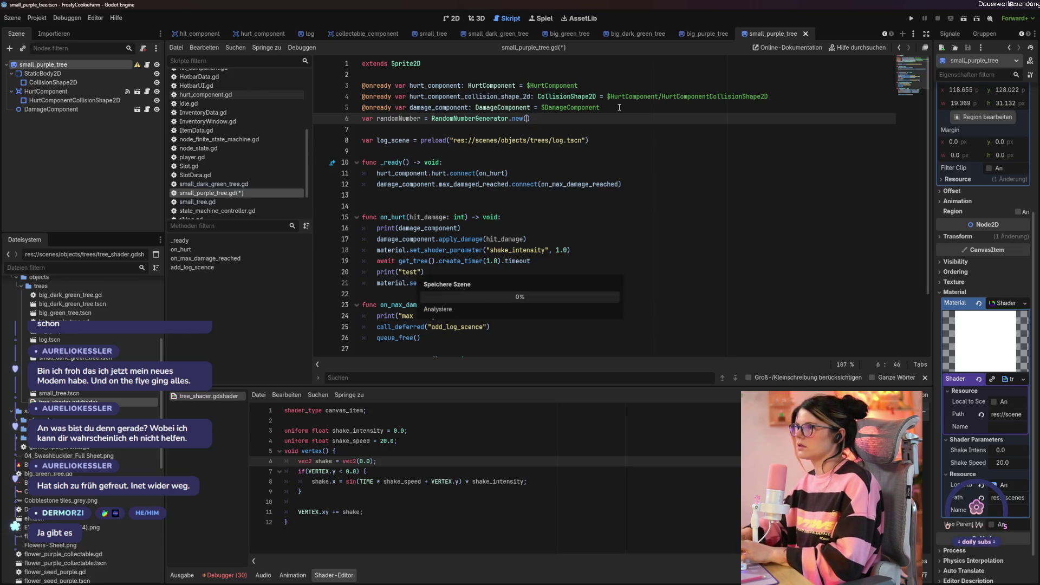
- Open a new first line in on_hurt for a var declaration, removing stray 'var' text from the shader
left_click(627, 199)
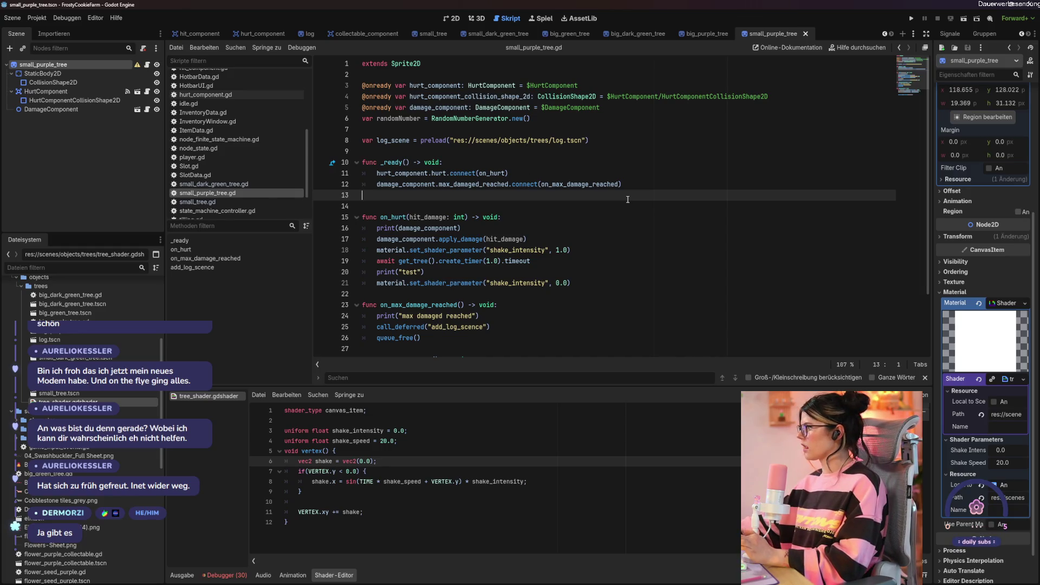
left_click(590, 249)
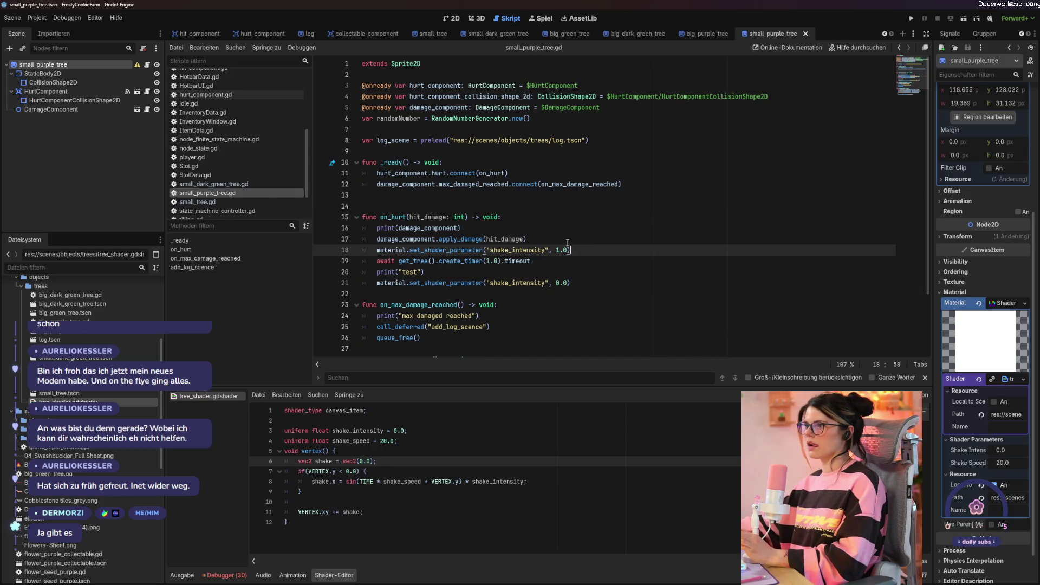
left_click(566, 242)
left_click(541, 218)
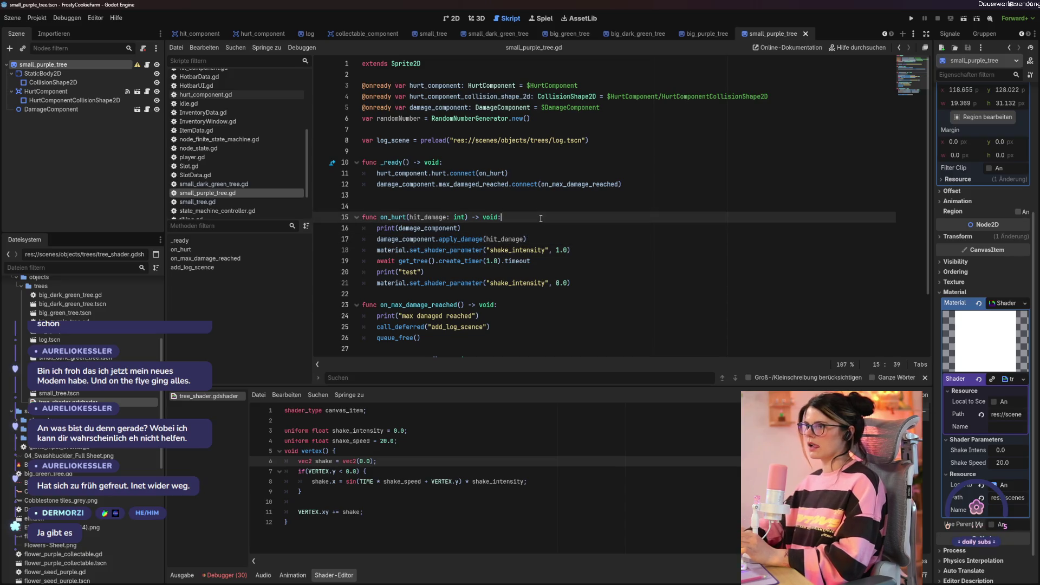
key("Return")
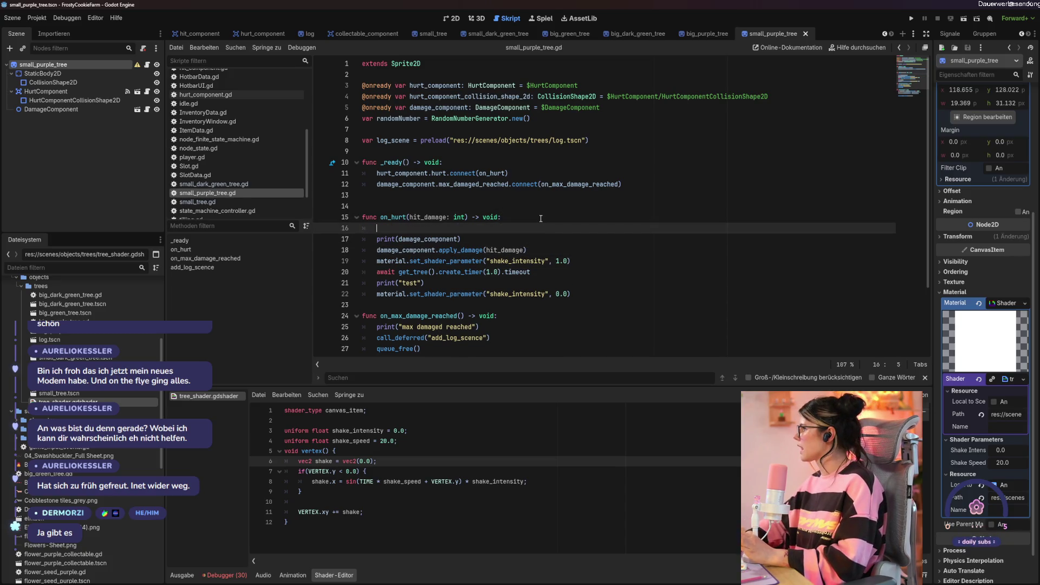
type("var")
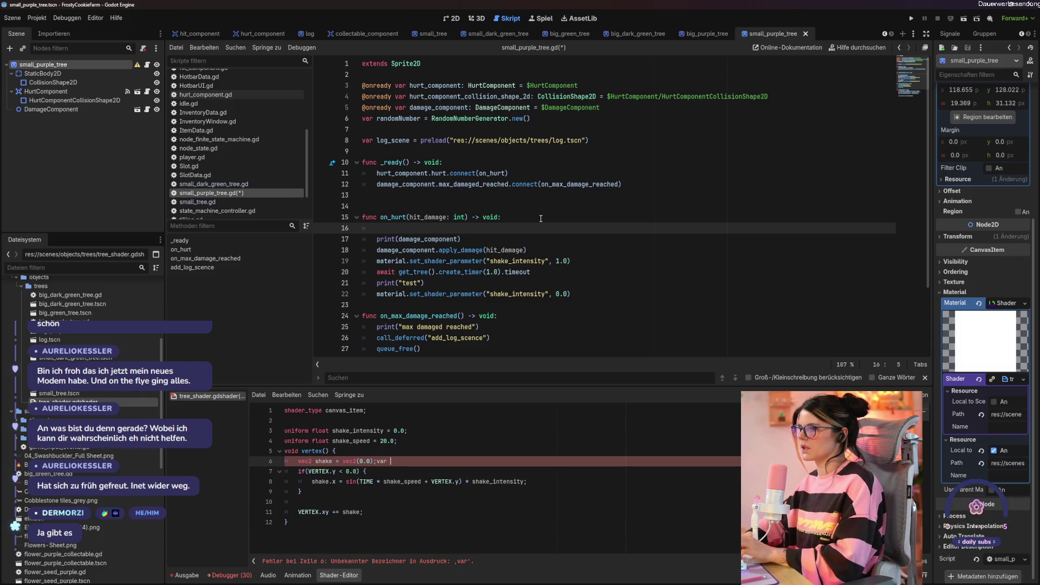
key("BackSpace")
key("BackSpace")
key("BackSpace")
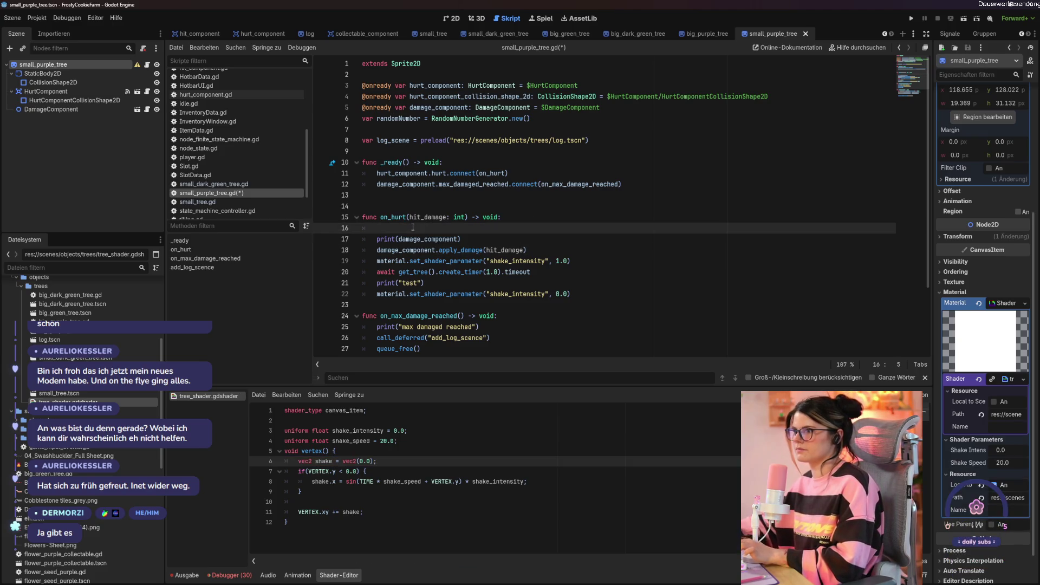
type("var")
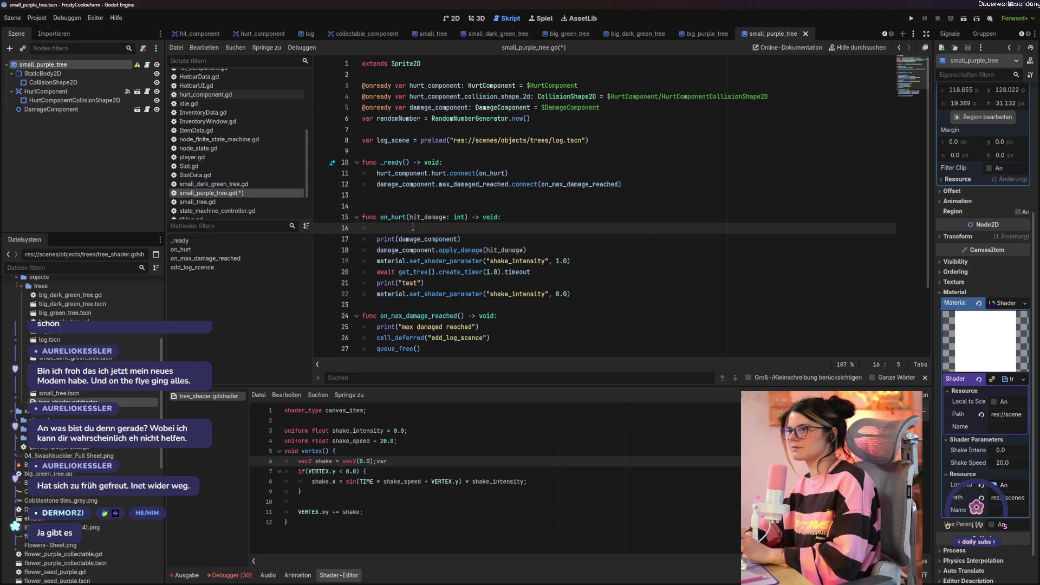
key("BackSpace")
key("BackSpace")
key("BackSpace")
left_click(409, 220)
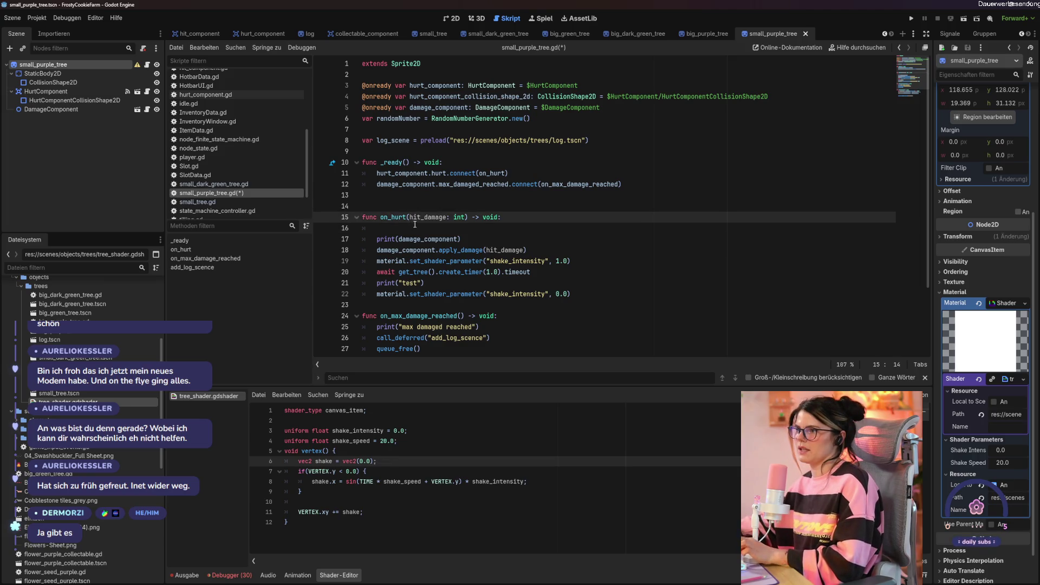
key("Down")
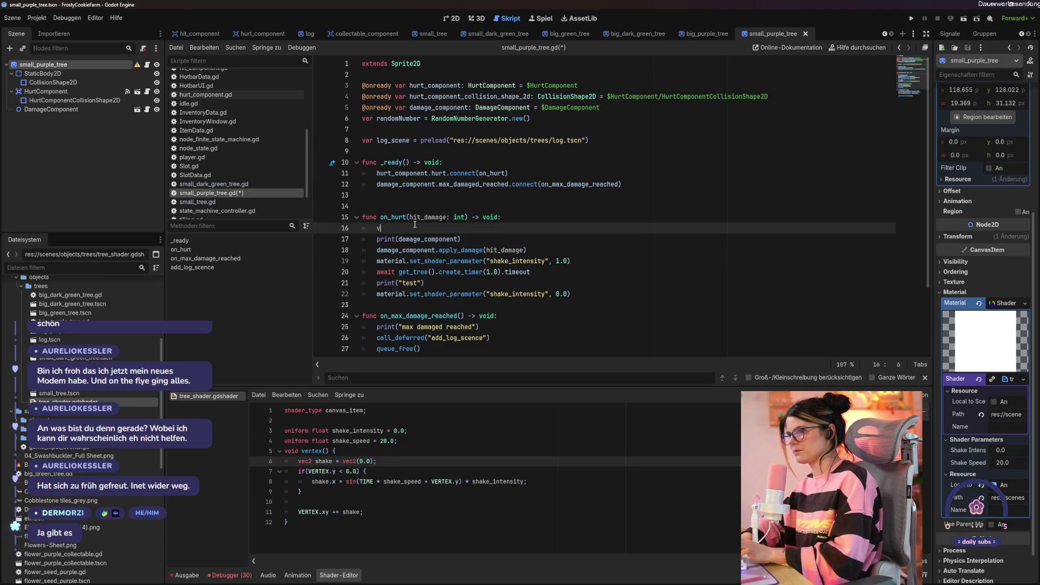
type("ar")
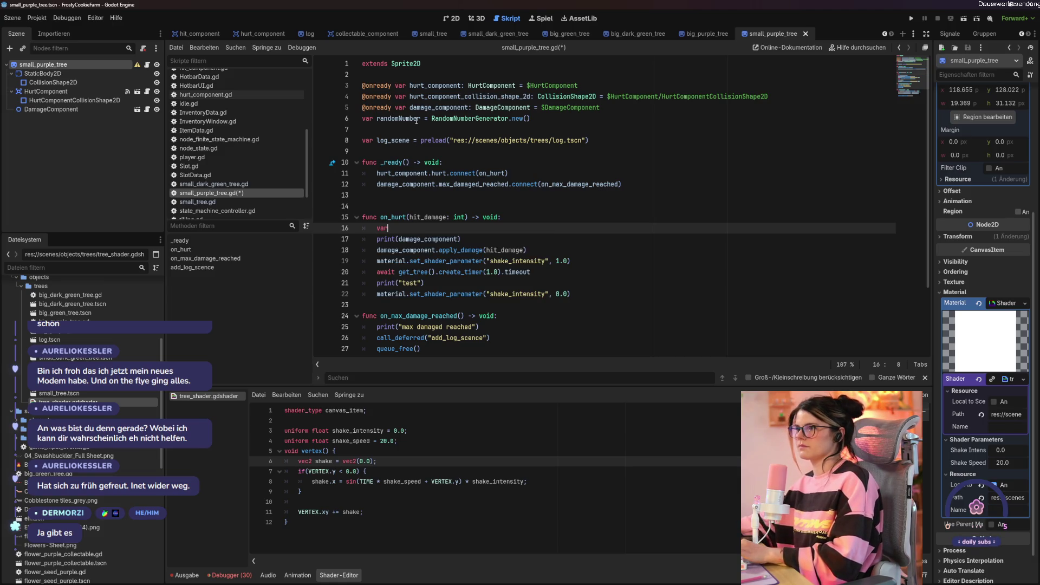
- Rename the variable to randomNumberGen, continue line 16 as 'var ra', and save
left_click(421, 119)
type("Gen")
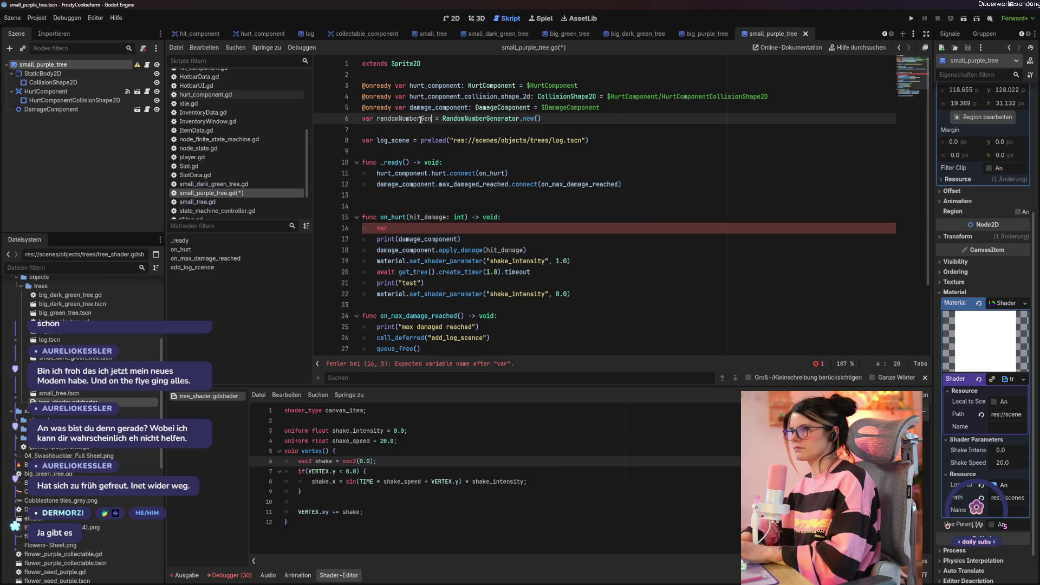
left_click(396, 228)
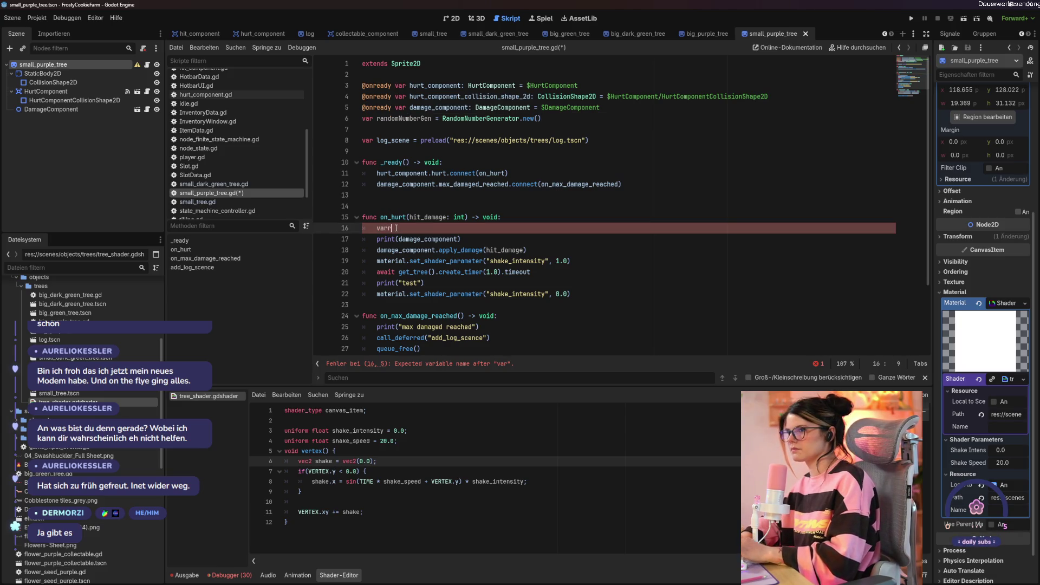
type("r")
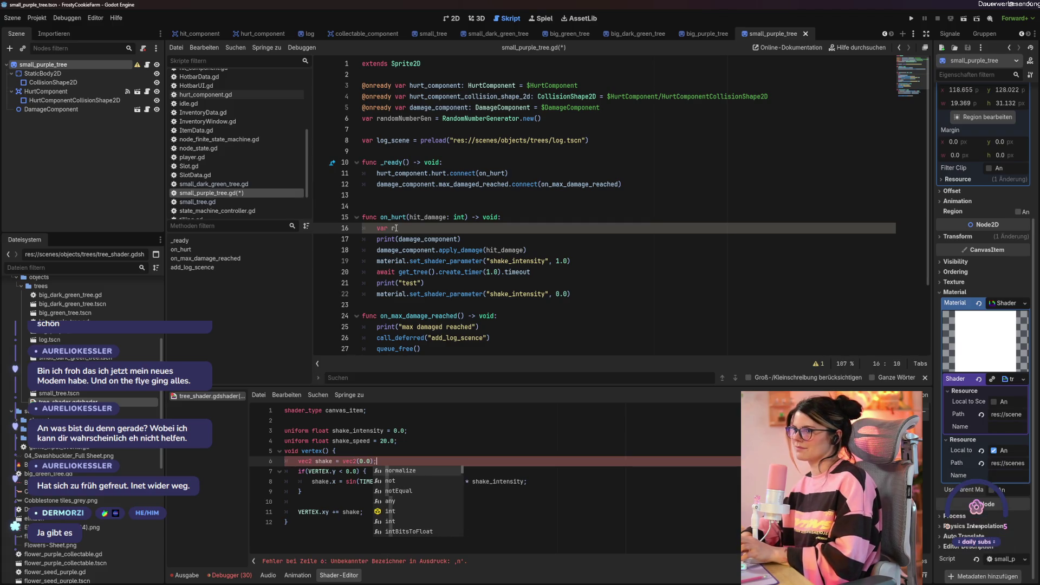
key("BackSpace")
key("BackSpace")
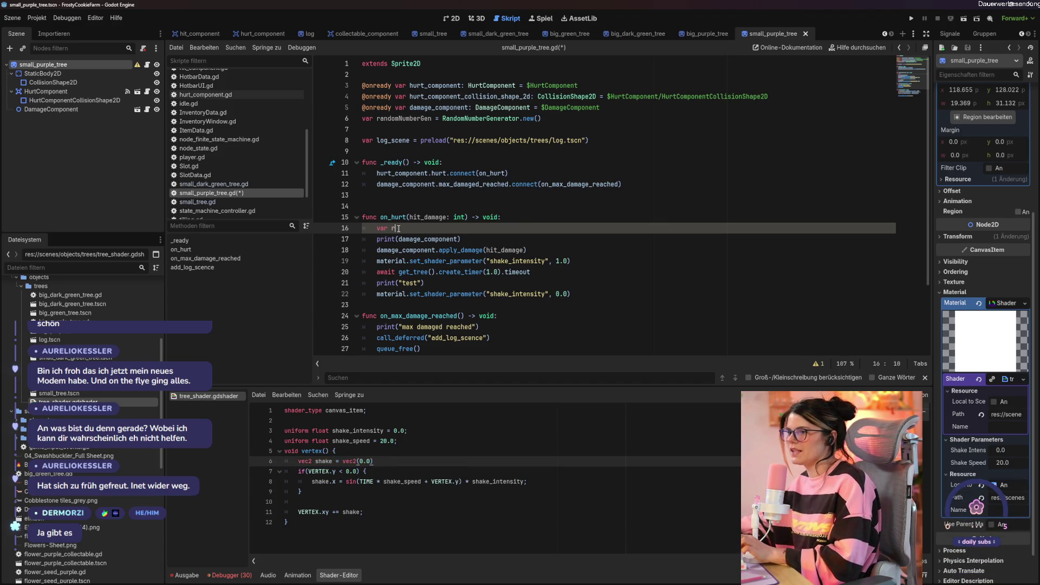
type("a")
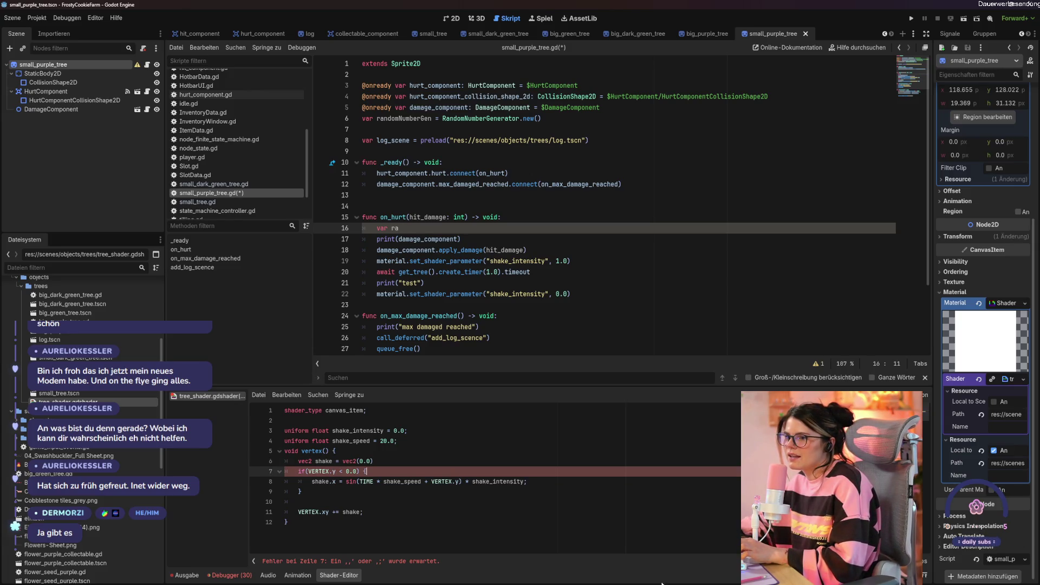
left_click(353, 464)
type(";")
left_click(395, 431)
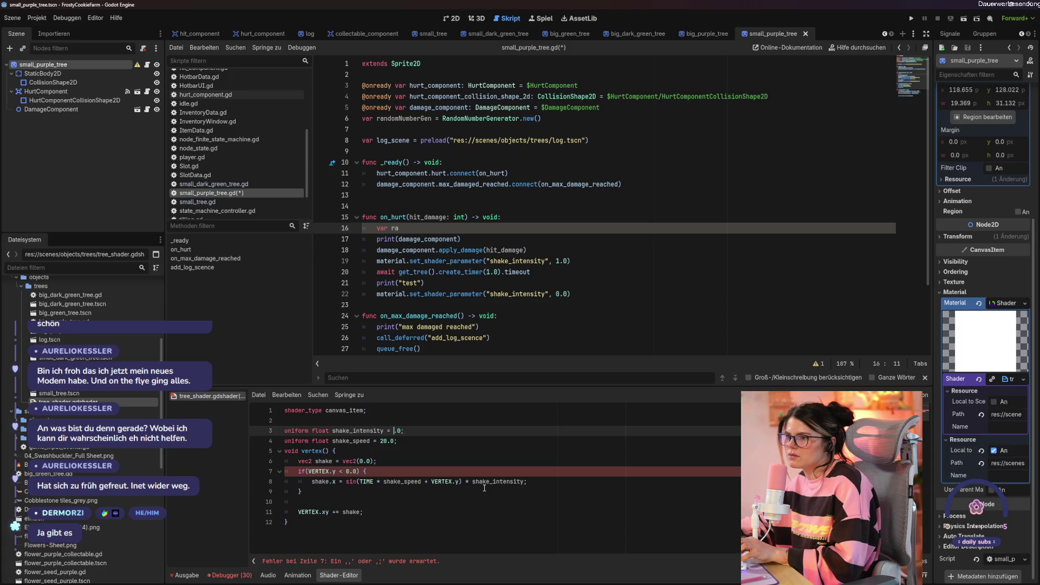
key("ctrl+s")
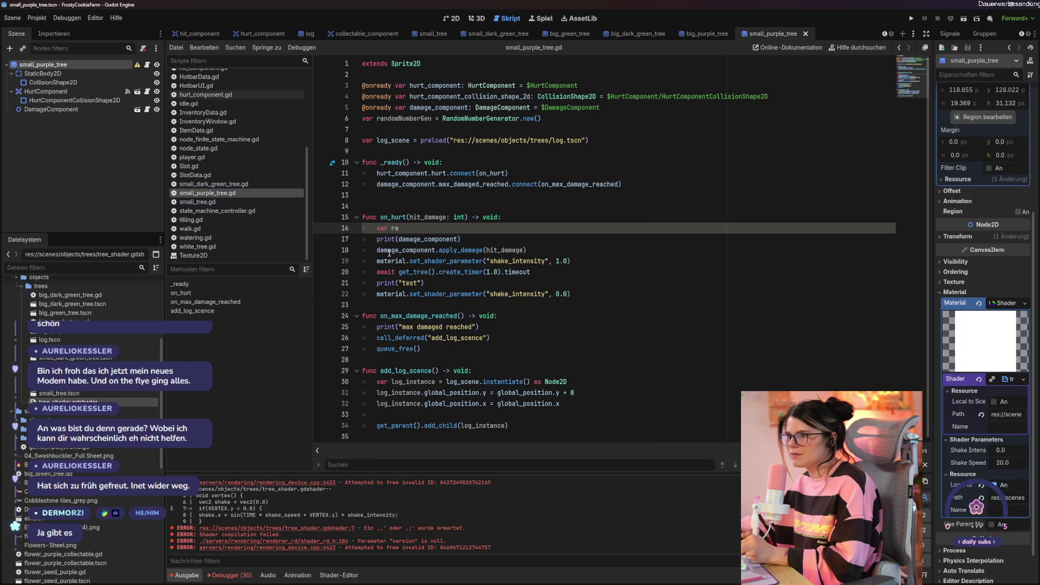
- Complete line 16 as 'var shakeinvsity = randomNumberGen.ran'
key("BackSpace")
key("BackSpace")
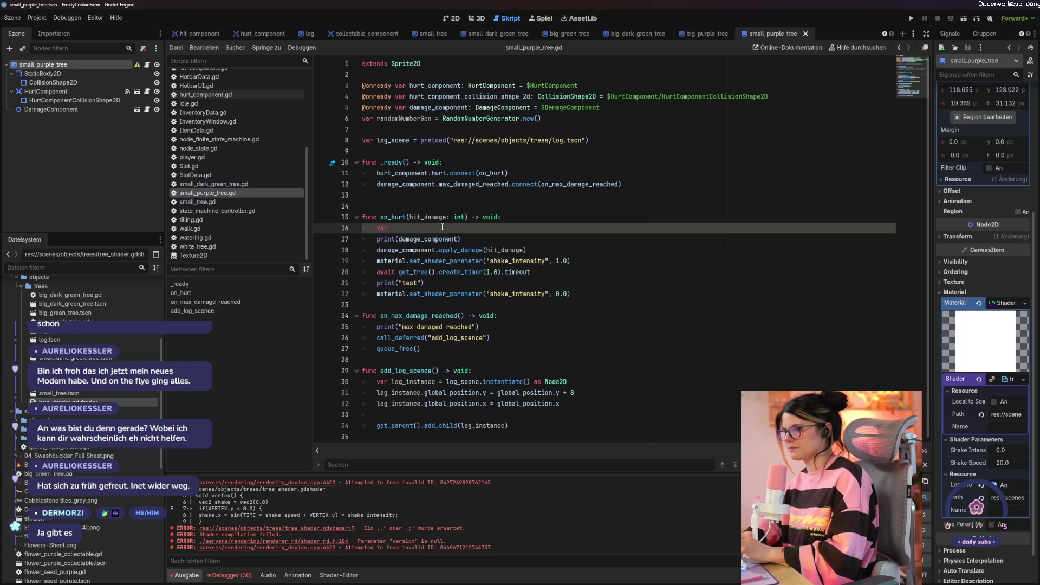
type(" shake_")
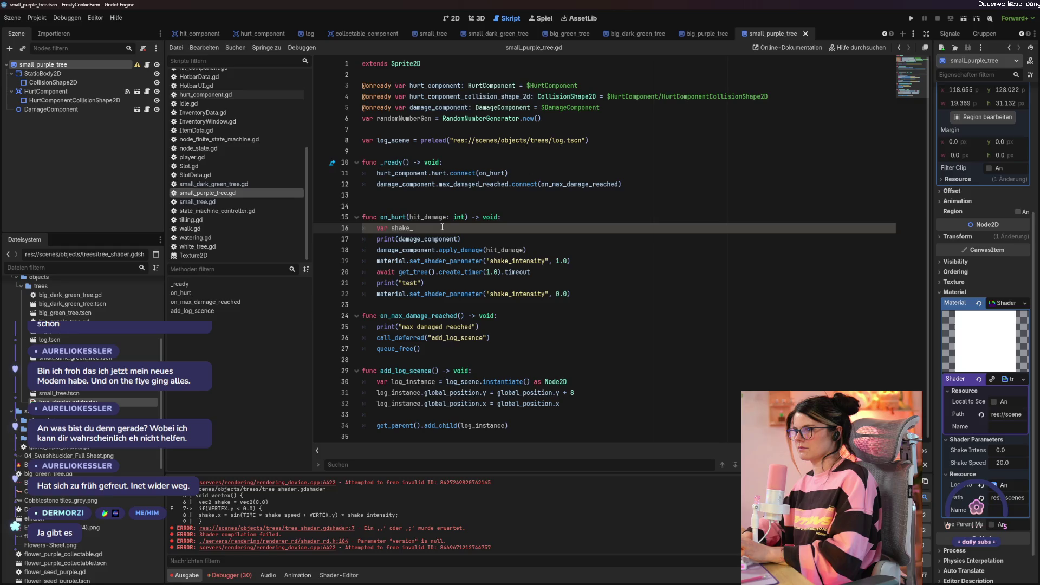
type("invensity =")
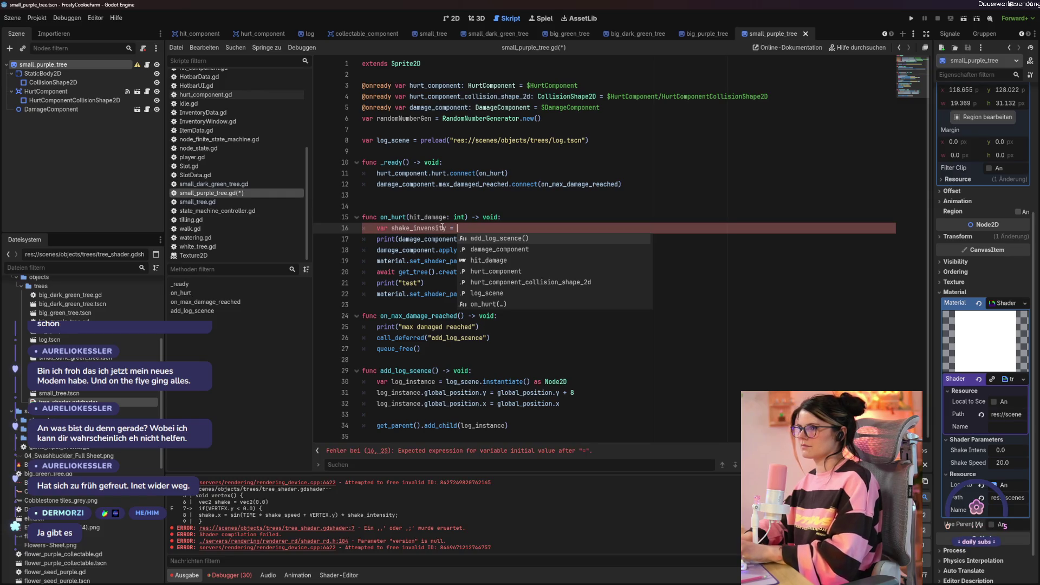
type(" randomNumberGen")
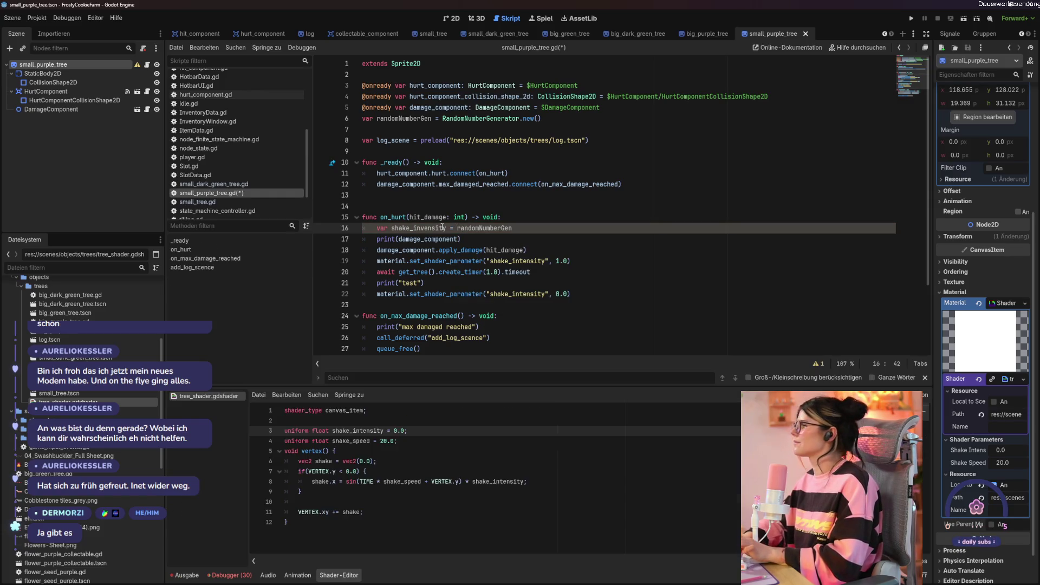
type(".ran")
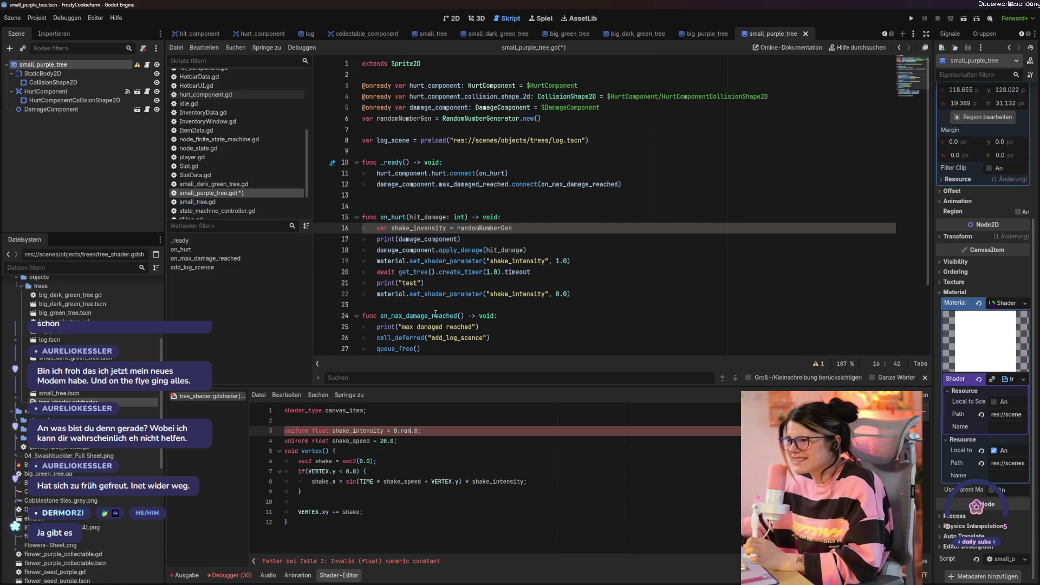
- Undo the stray text in the shader's intensity default and delete the extra '=' on line 16
left_click(401, 454)
key("ctrl+z")
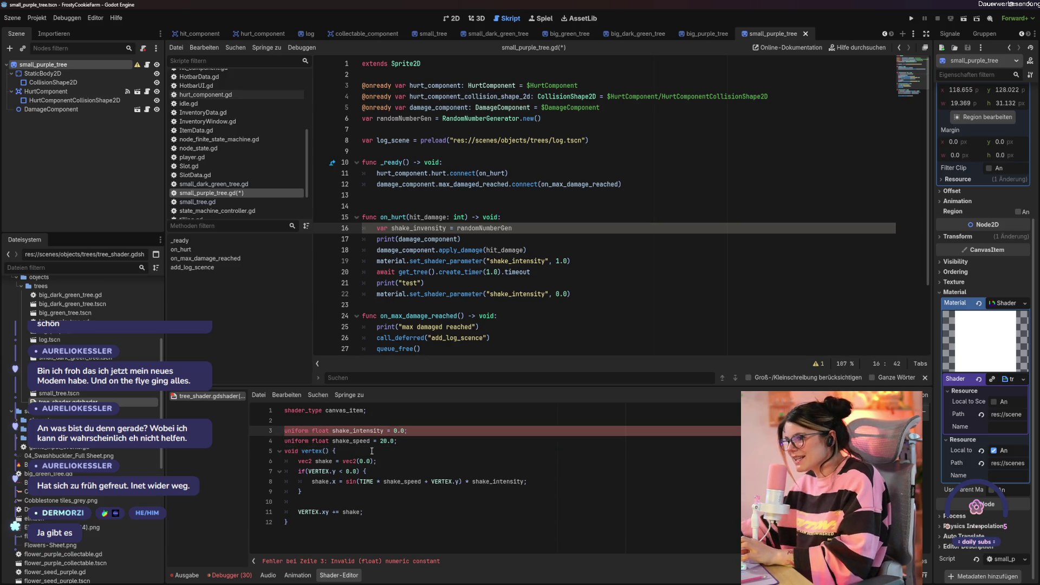
left_click(186, 575)
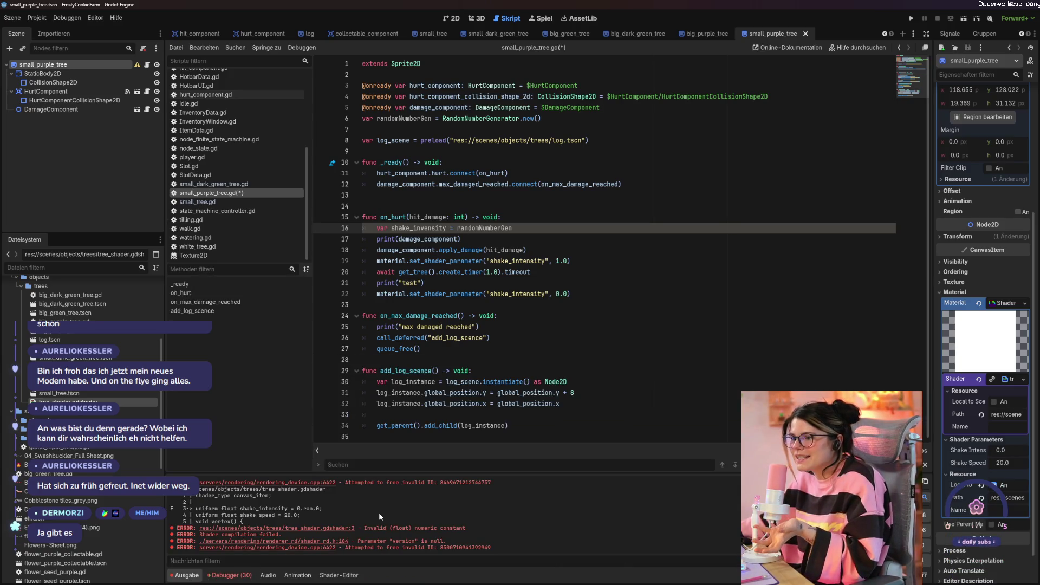
left_click(550, 382)
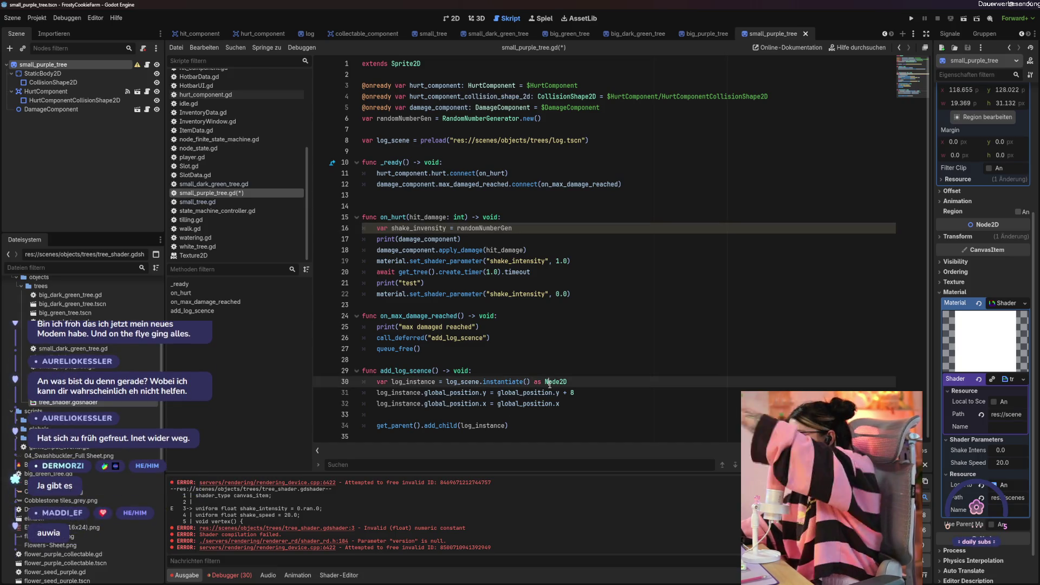
left_click(555, 227)
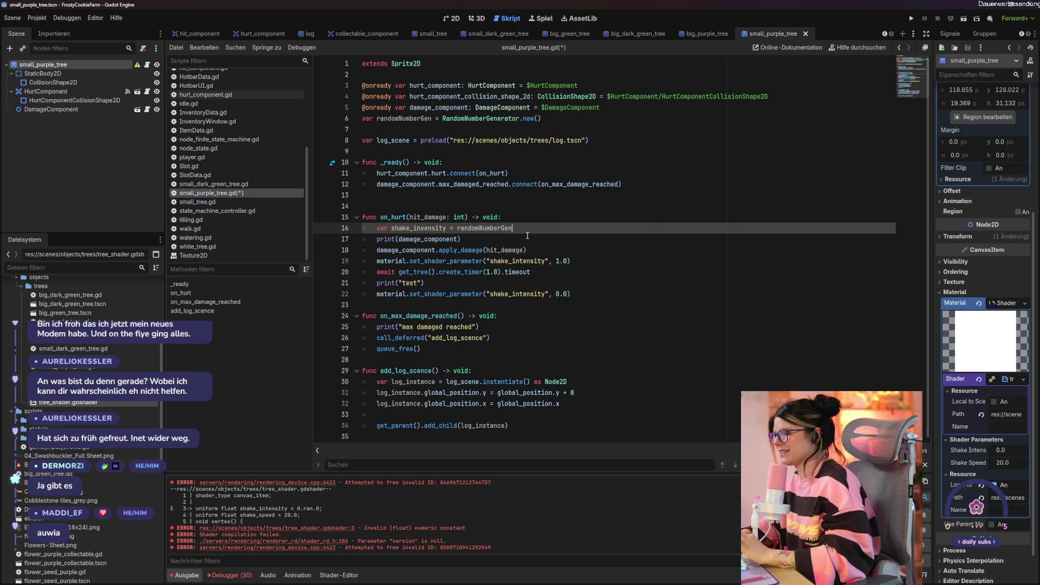
type("=")
key("ctrl+space")
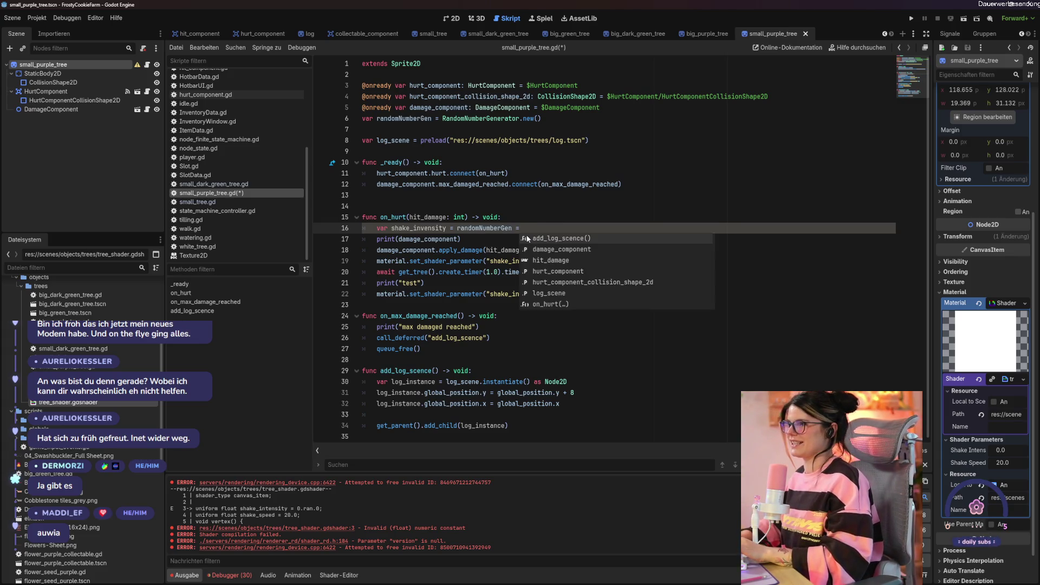
key("BackSpace")
key("BackSpace")
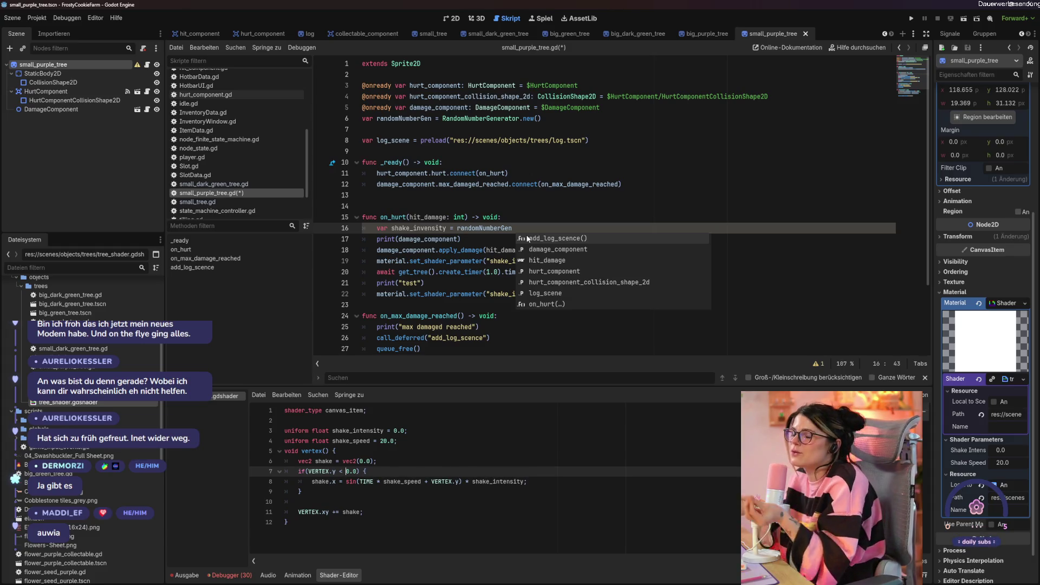
- Collapse the tree's Material properties and type '.' after randomNumberGen on line 16
left_click(416, 514)
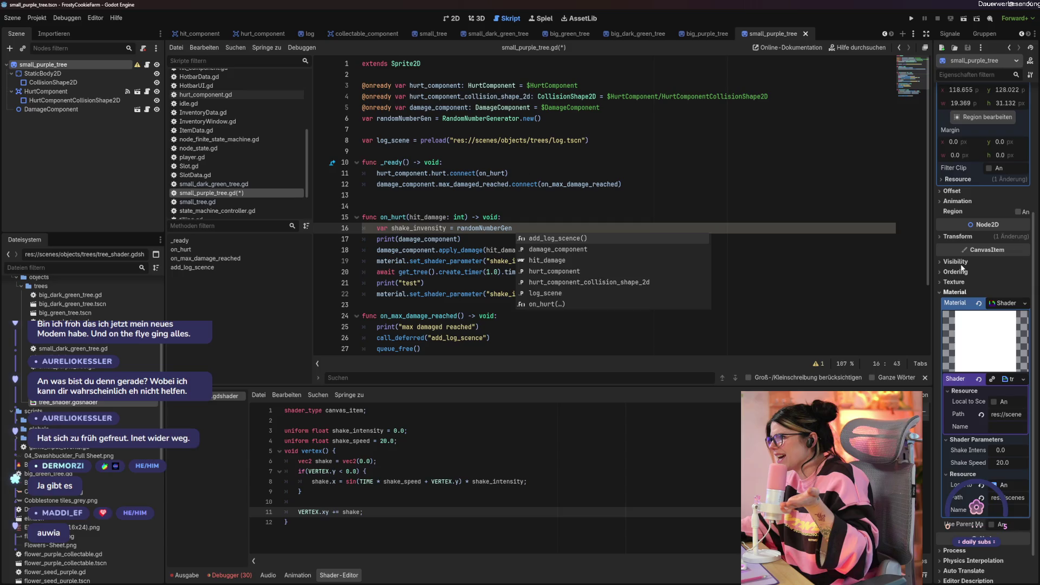
left_click(945, 295)
left_click(525, 228)
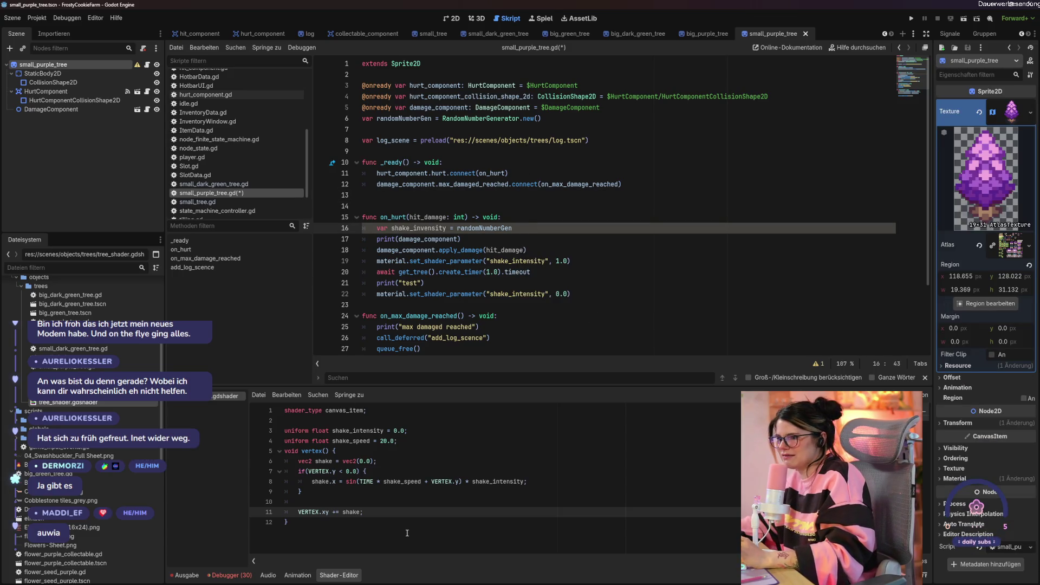
left_click(298, 575)
left_click(525, 228)
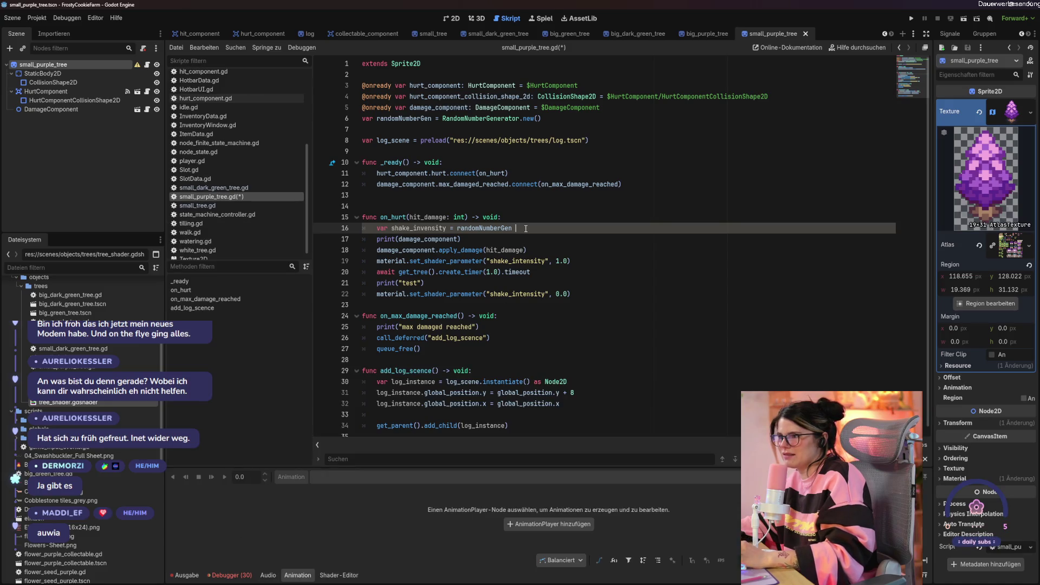
type(".")
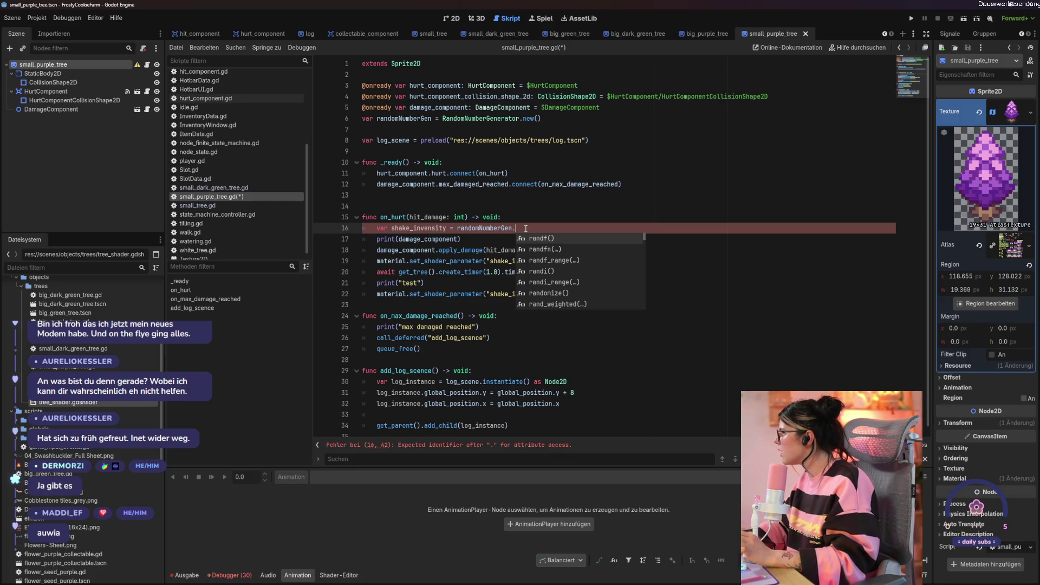
- Finish line 16 with randomNumberGen.randf(), close the search bar, and show the output log
key("Return")
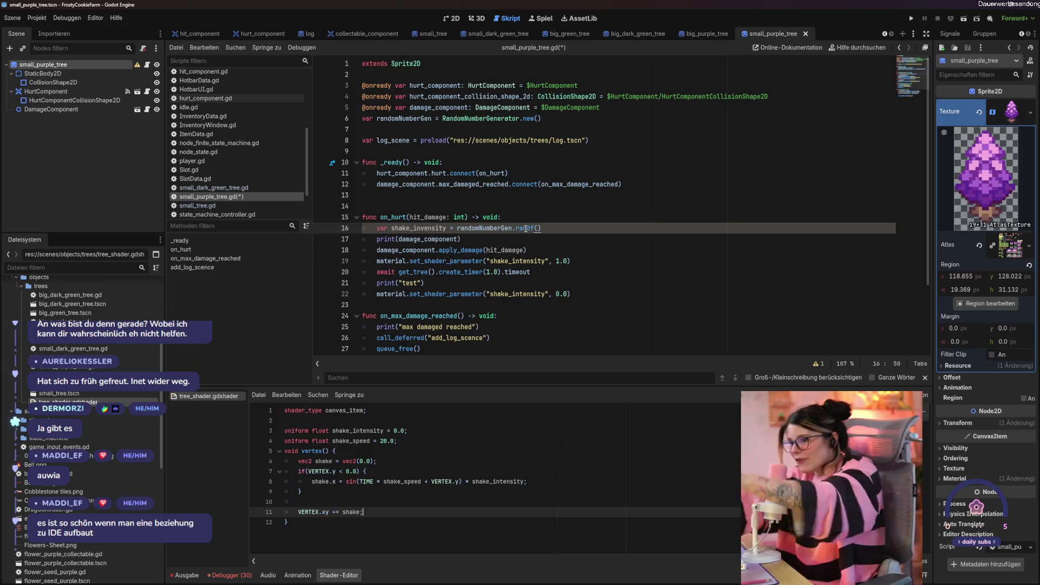
mouse_move(525, 229)
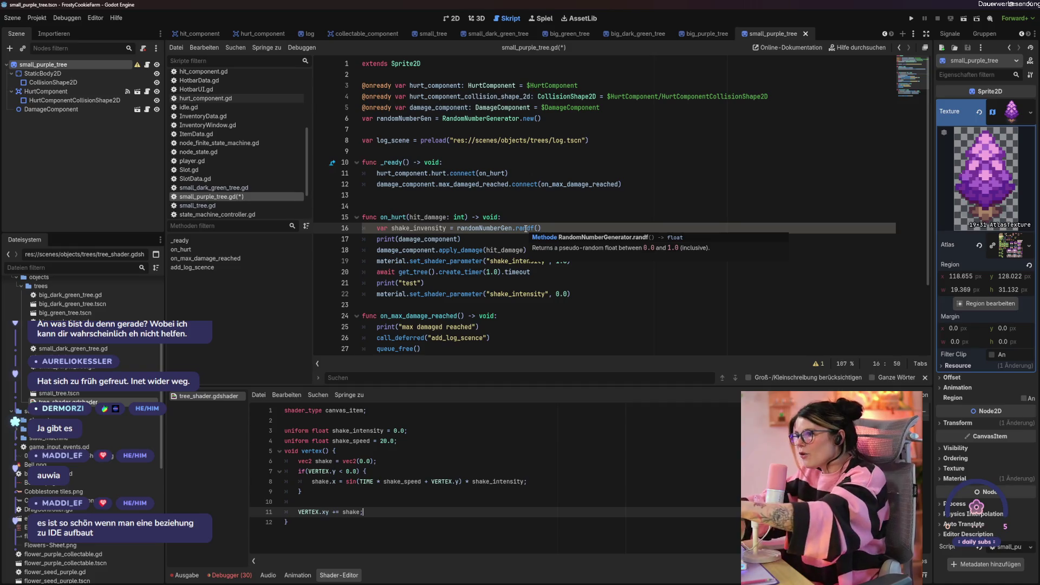
left_click(508, 525)
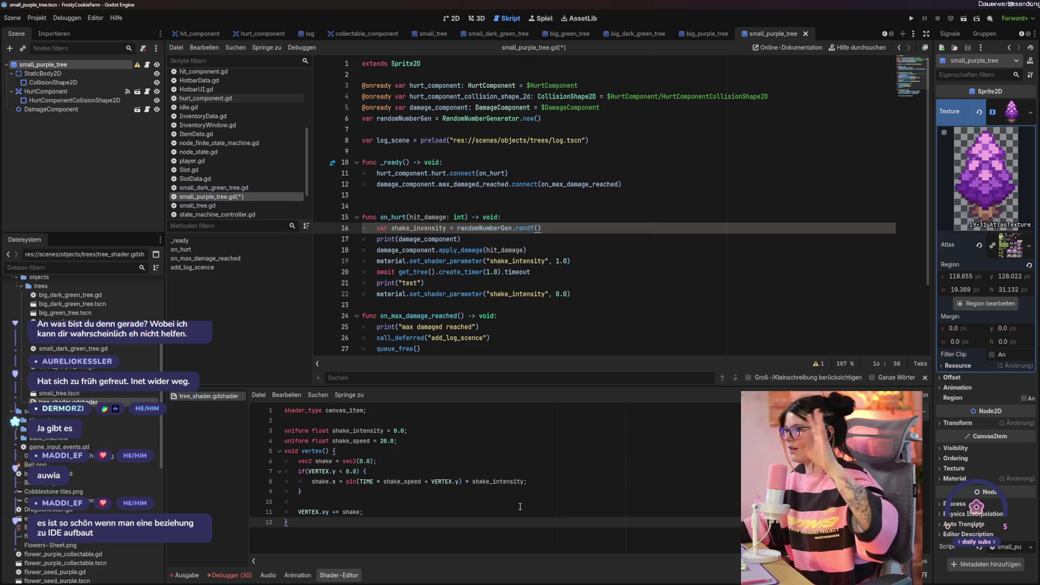
left_click(924, 378)
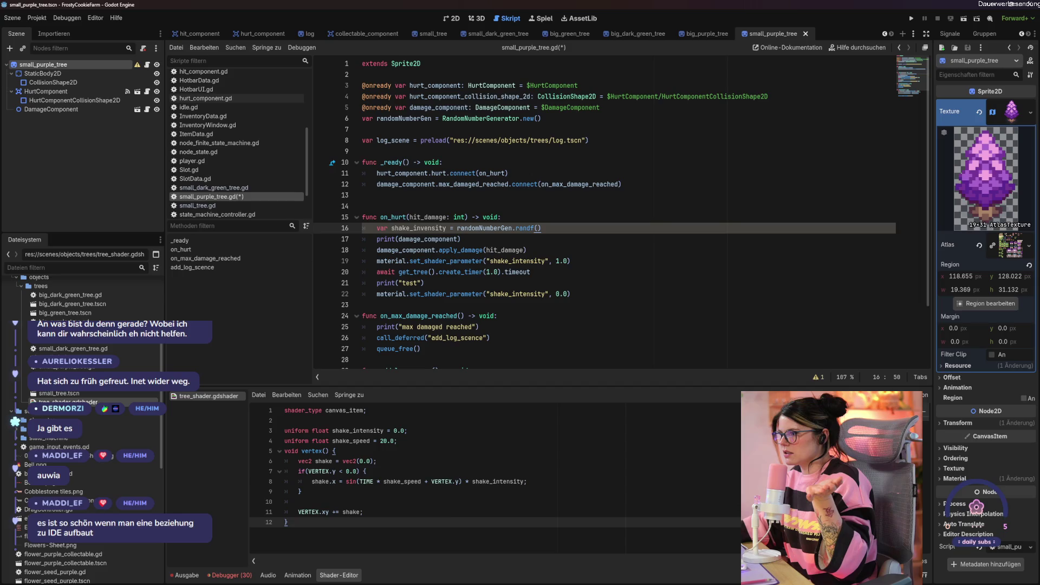
left_click(60, 394)
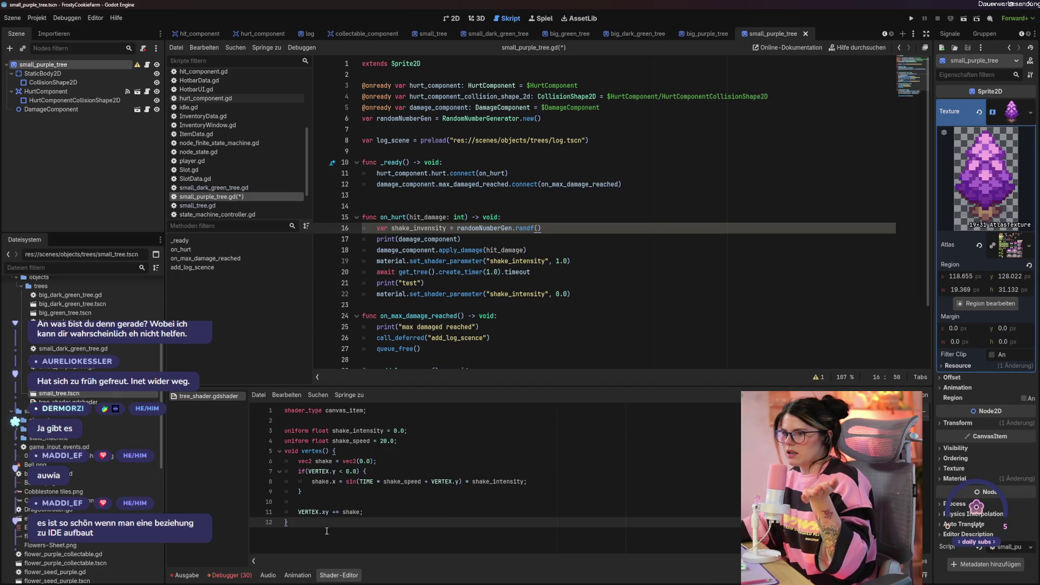
left_click(184, 575)
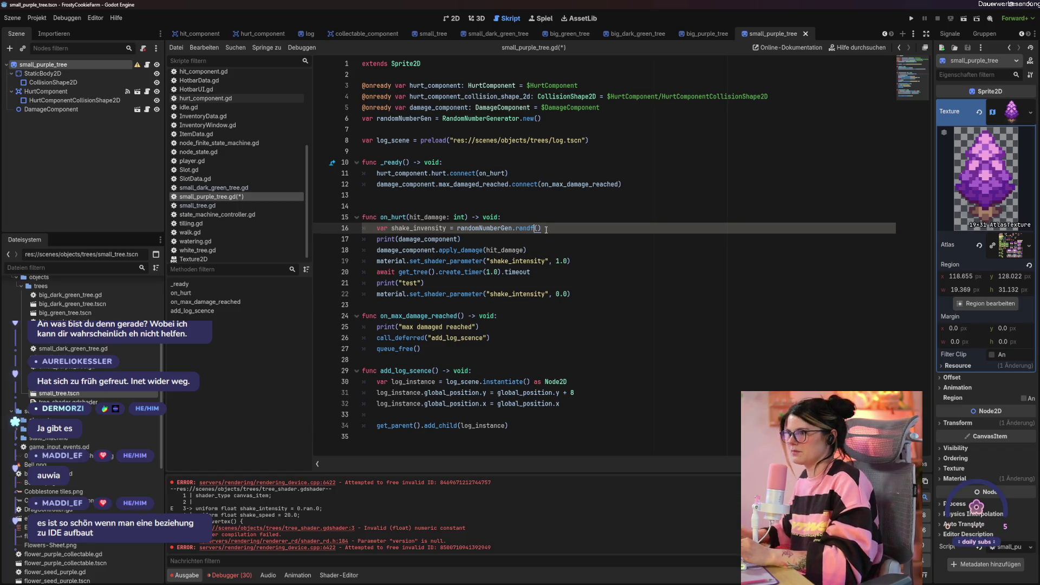
- Change randf() to randf_range with 1.0 as the first bound and an unfinished '0.' second
type("_range")
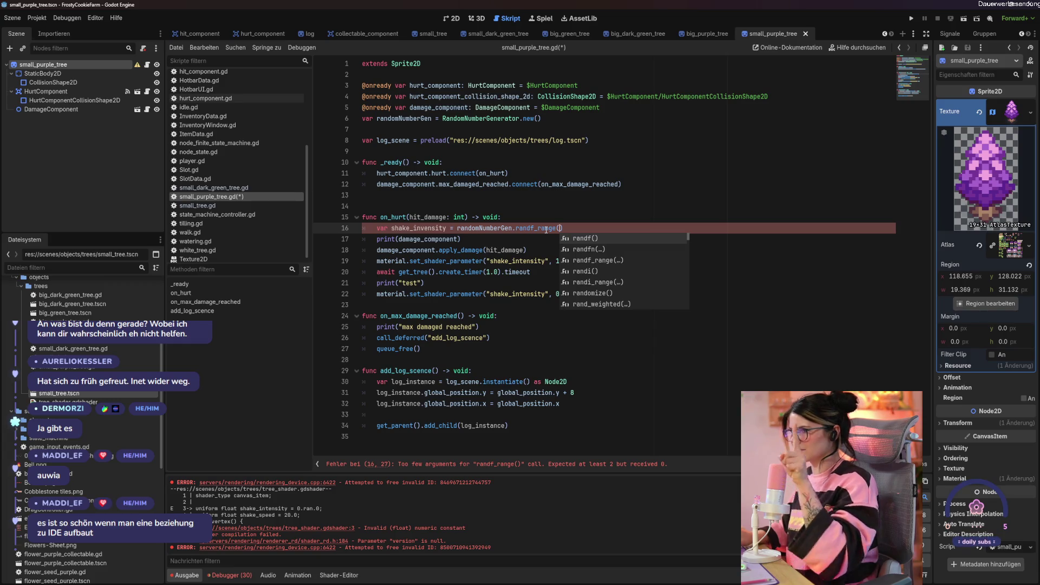
mouse_move(546, 229)
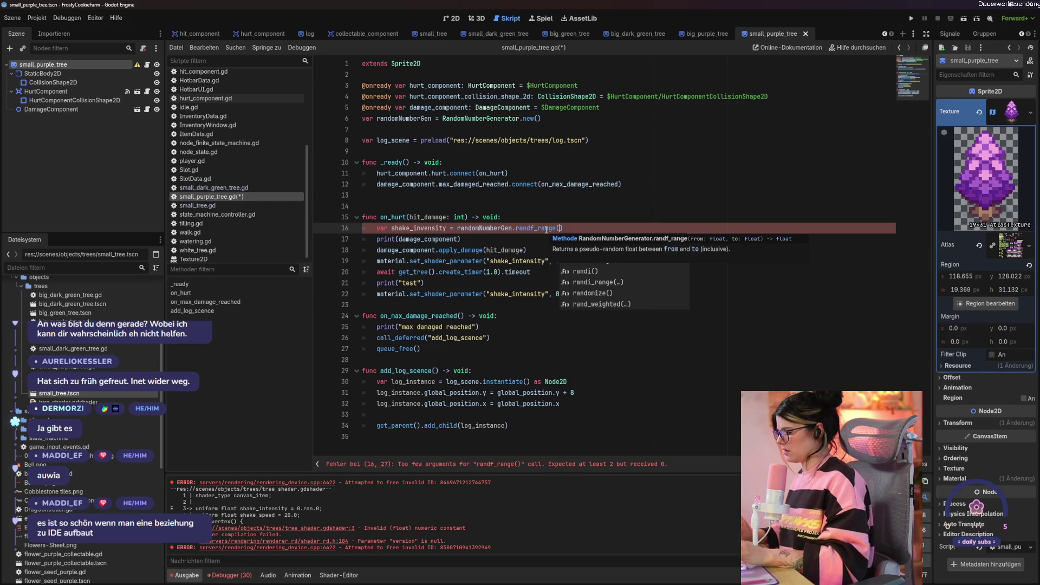
type("1.")
key("BackSpace")
key("BackSpace")
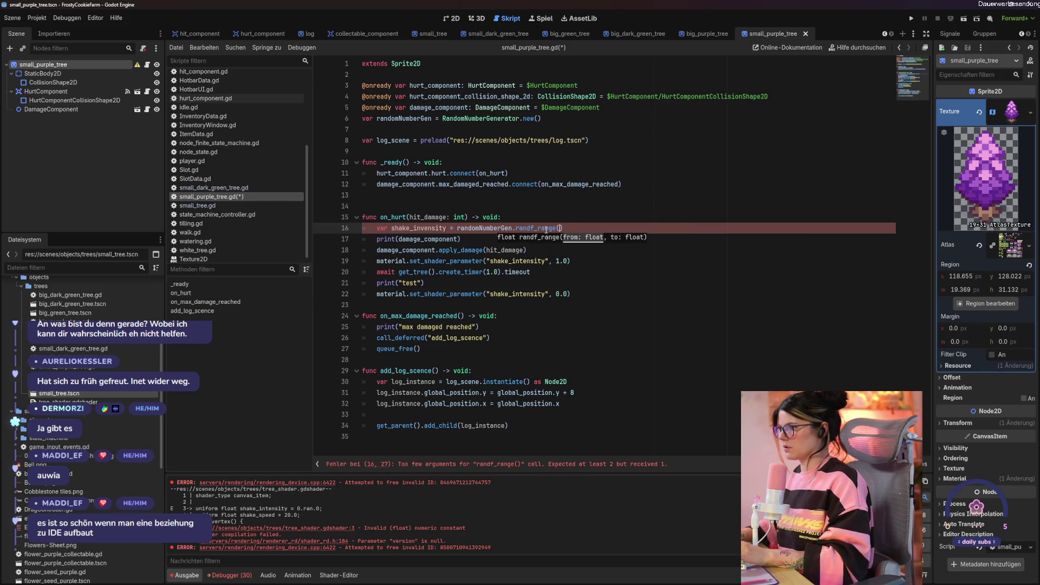
type("-")
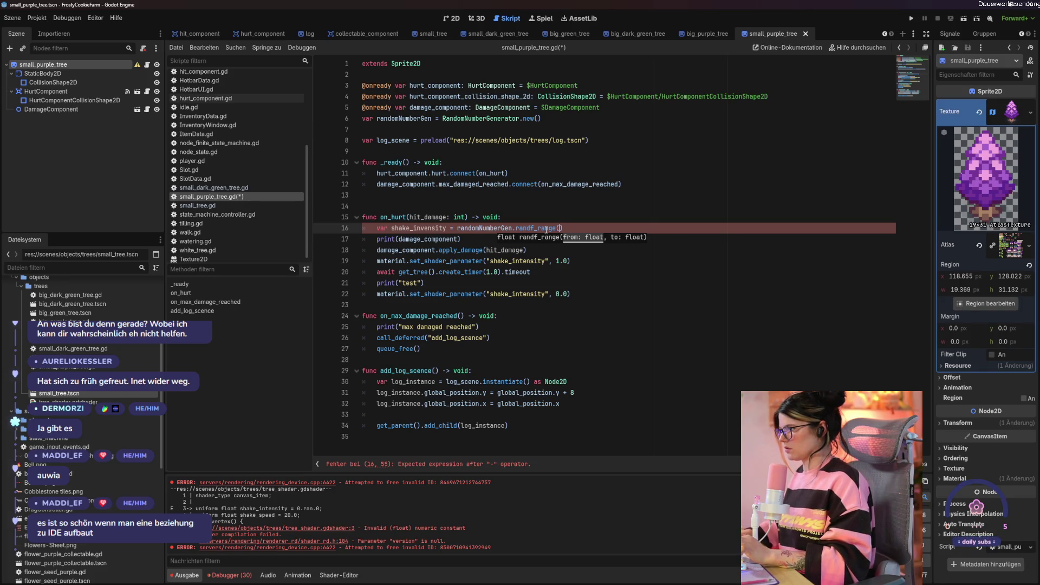
type("1.0")
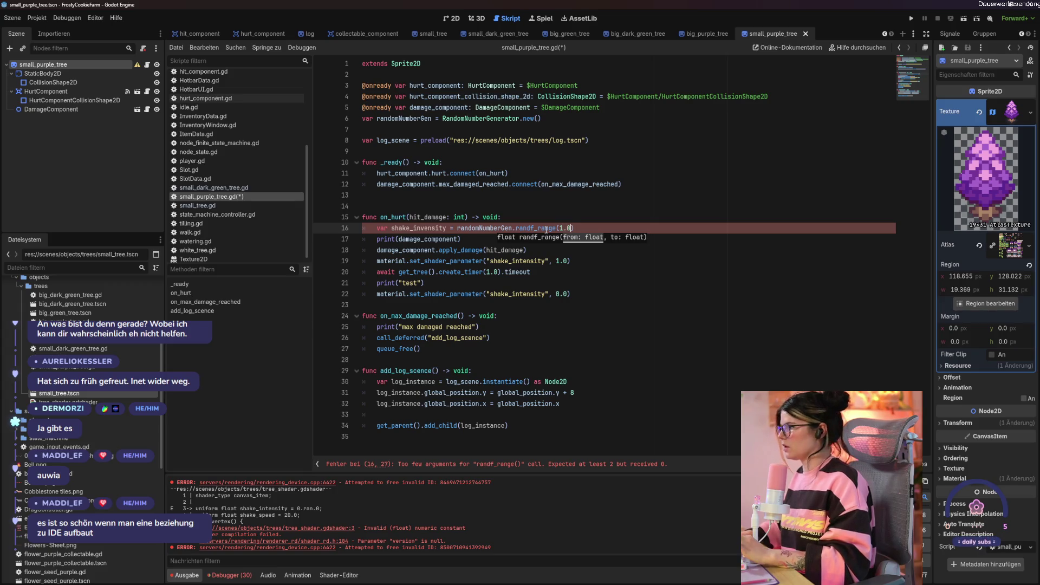
type(",")
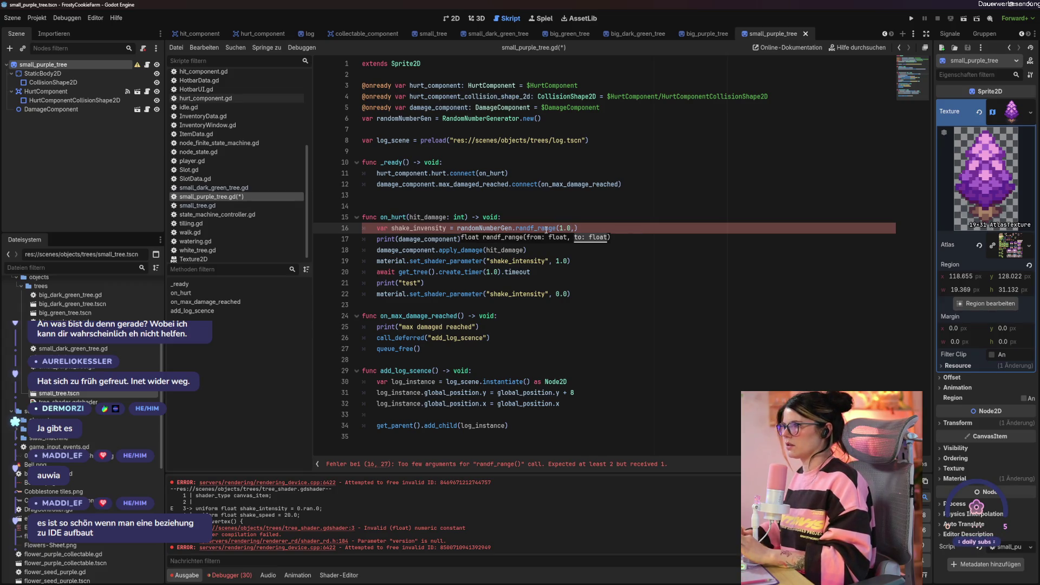
type(" 0.")
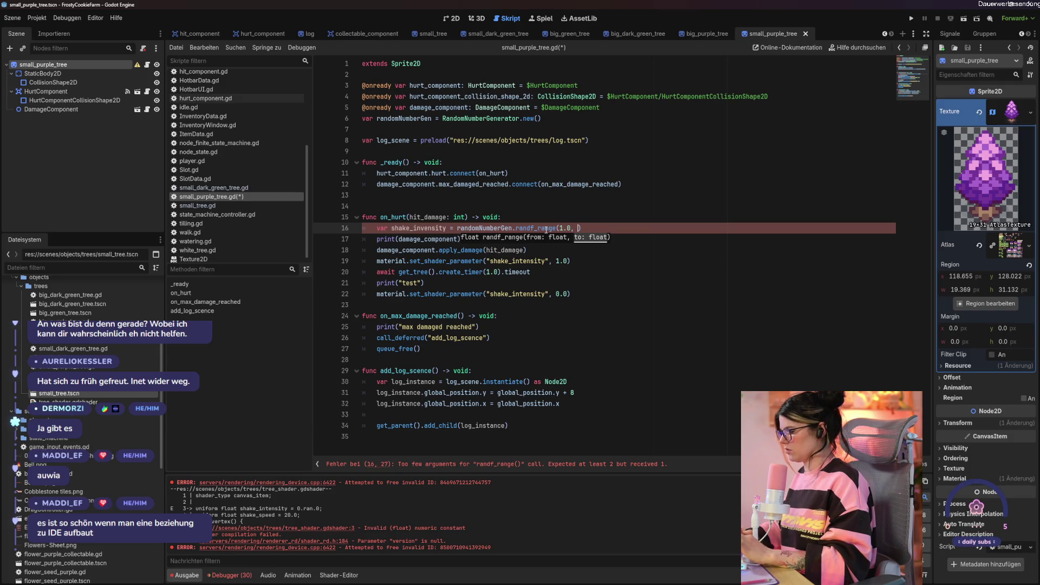
key("alt+s")
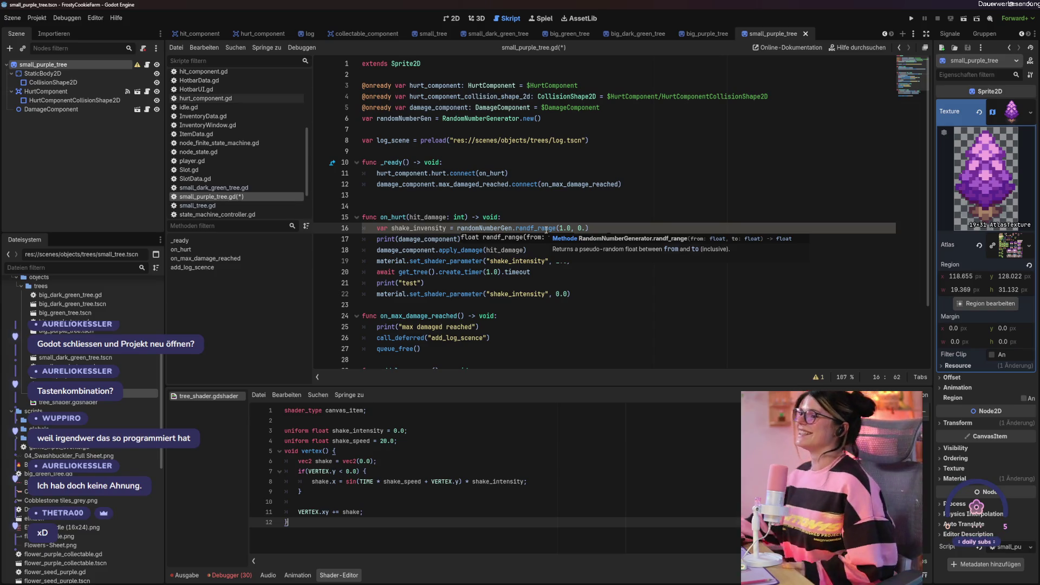
- Make the randf_range bounds (1.0, 0.2) and save the purple tree script
left_click(576, 306)
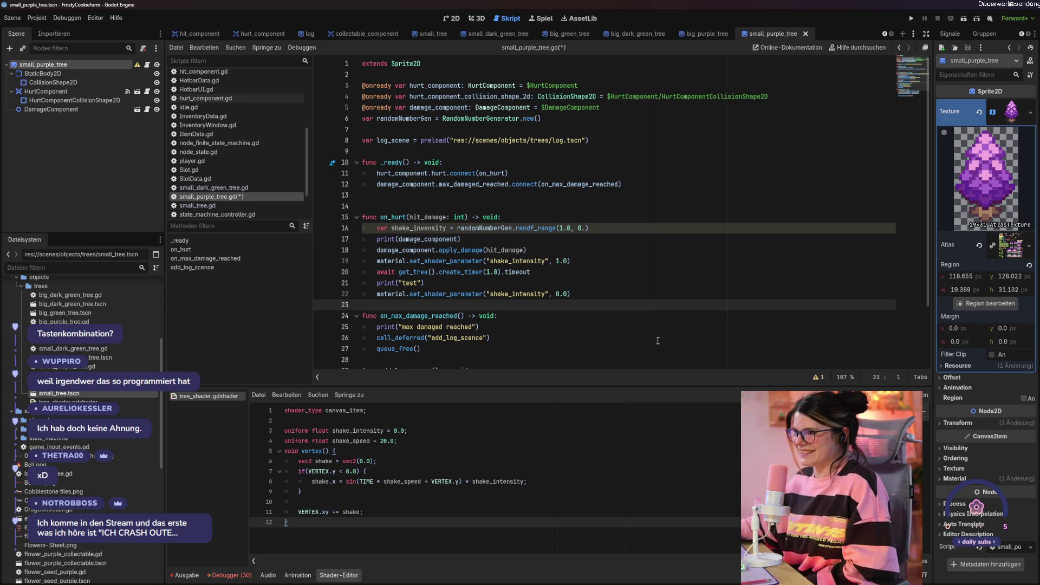
left_click(184, 575)
left_click(617, 362)
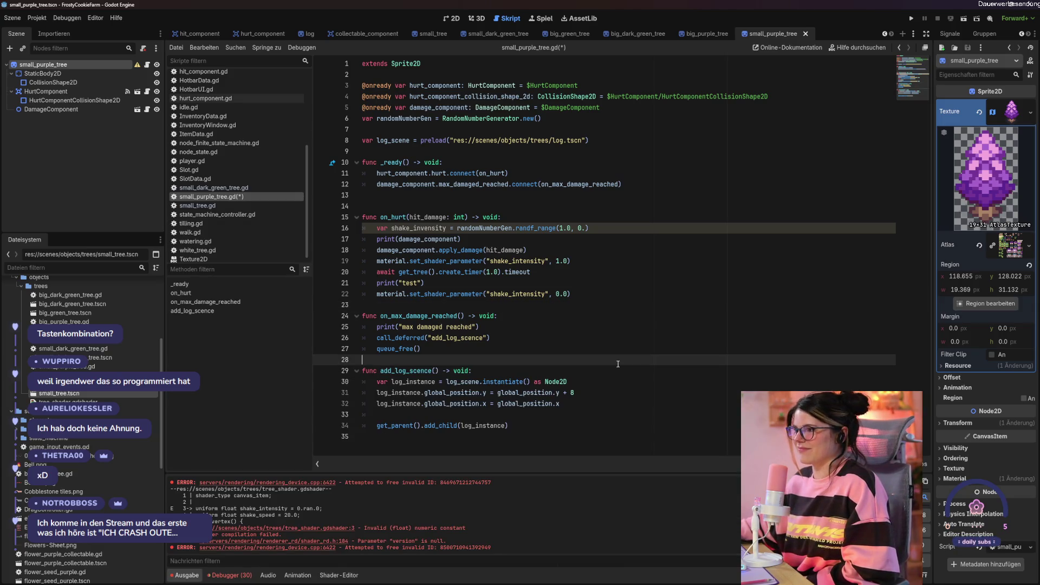
left_click(583, 228)
type(".")
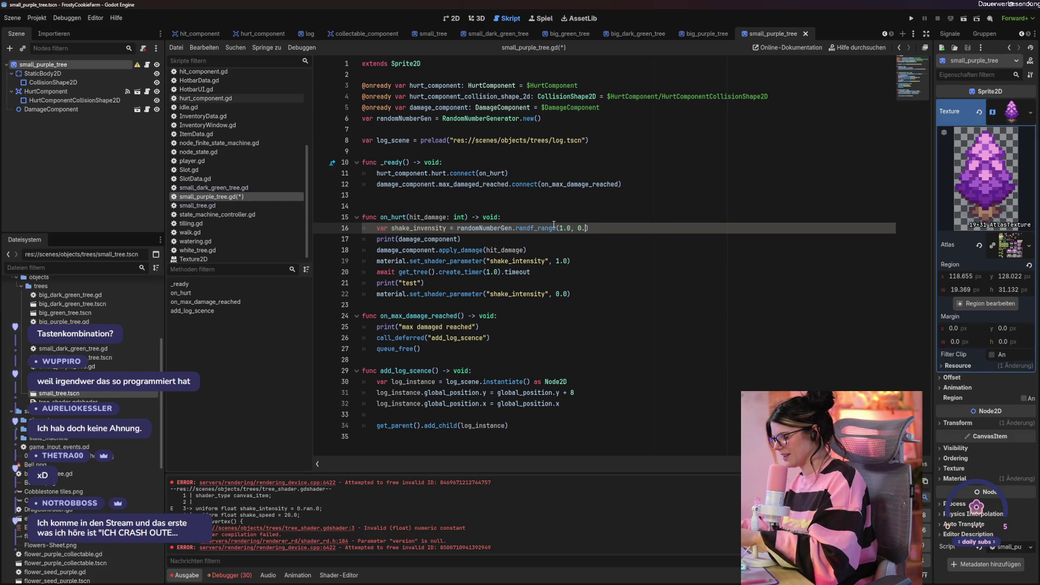
type("2")
key("ctrl+s")
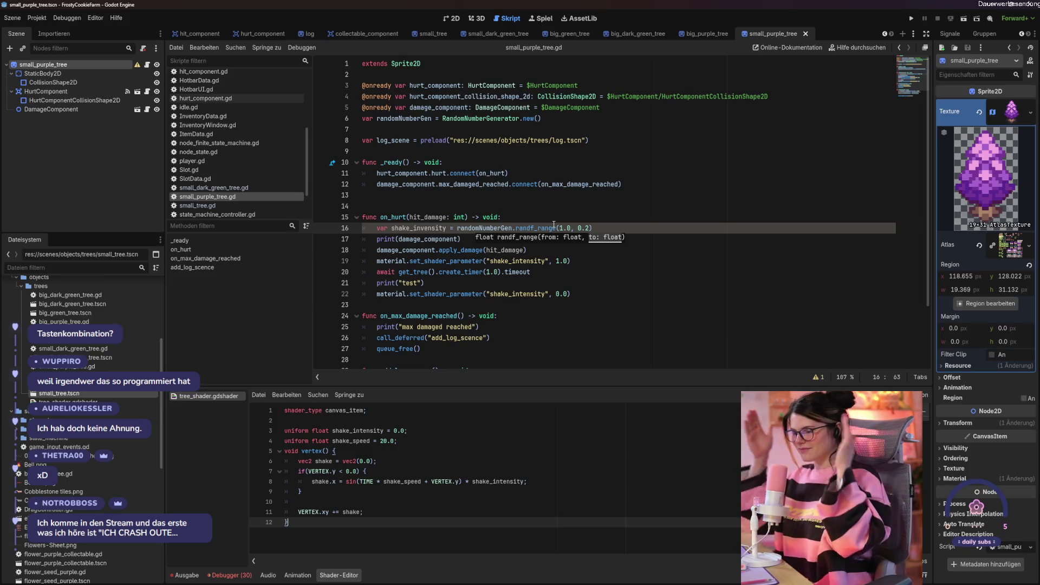
- Replace the fixed 1.0 on line 19 with shake_invensity and run the game with F5
mouse_move(553, 224)
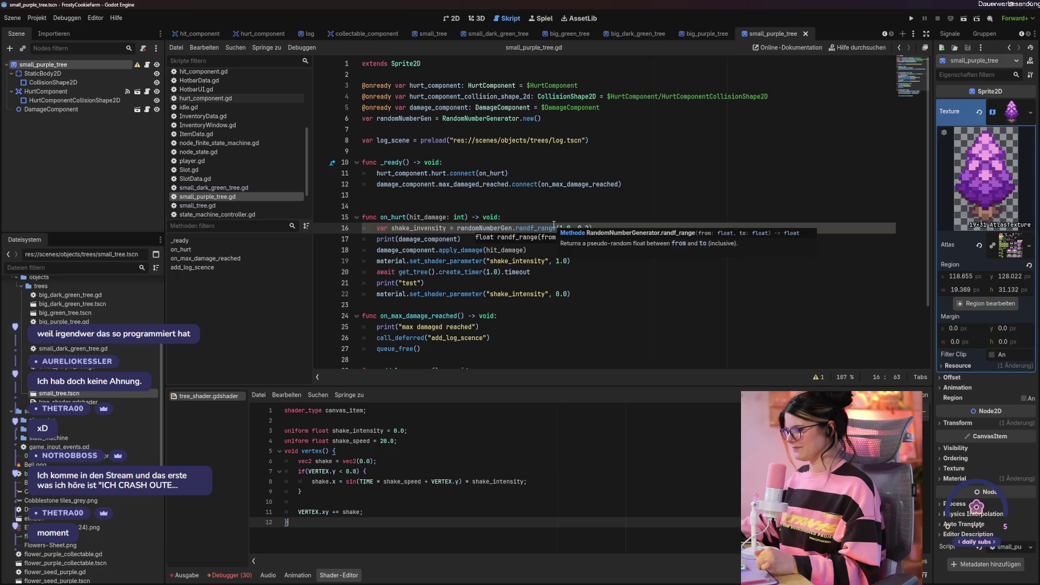
left_click(425, 268)
left_click(564, 261)
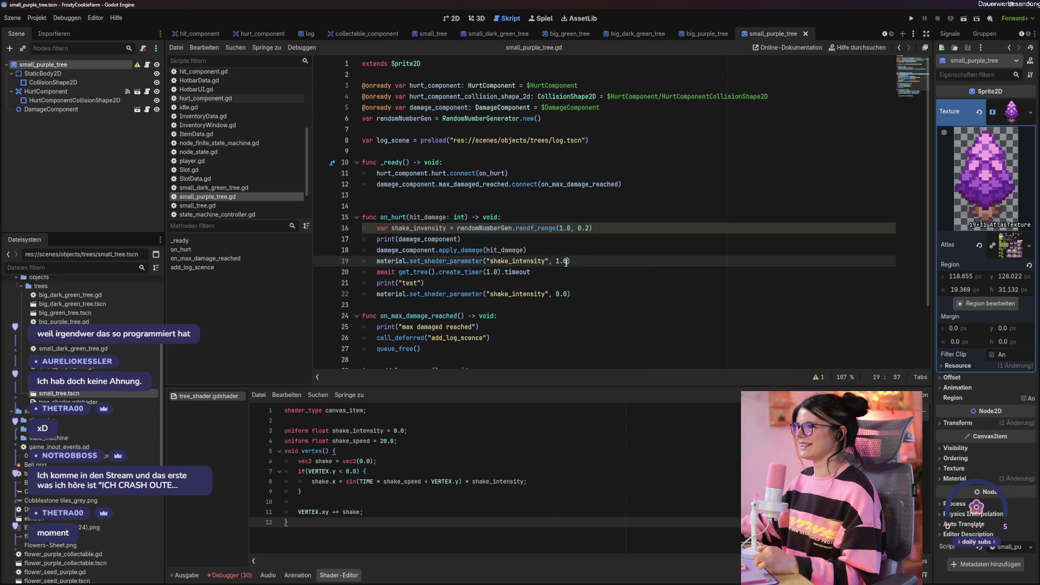
key("BackSpace")
key("BackSpace")
type("shake")
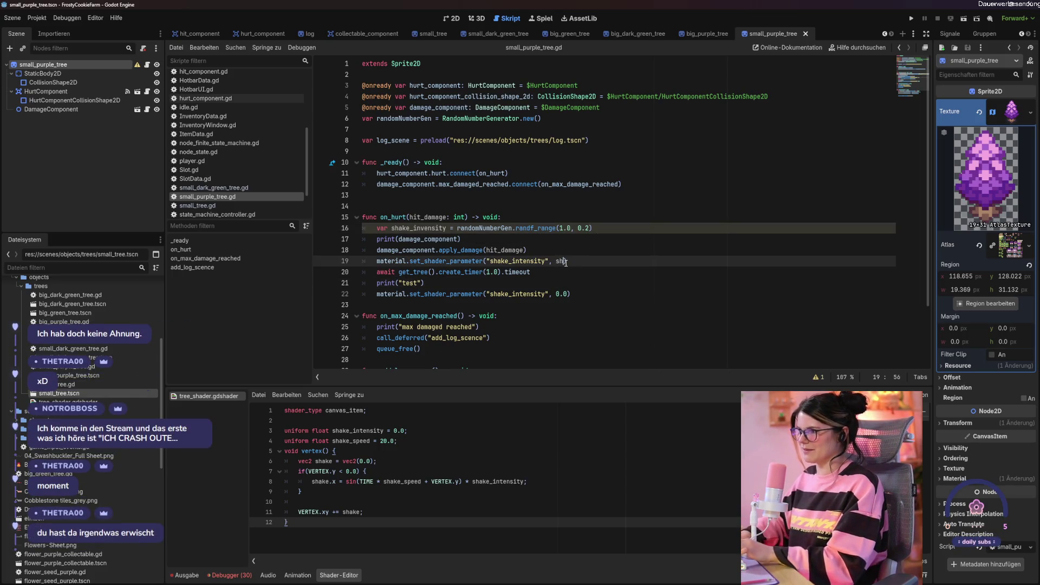
type("_in")
key("Return")
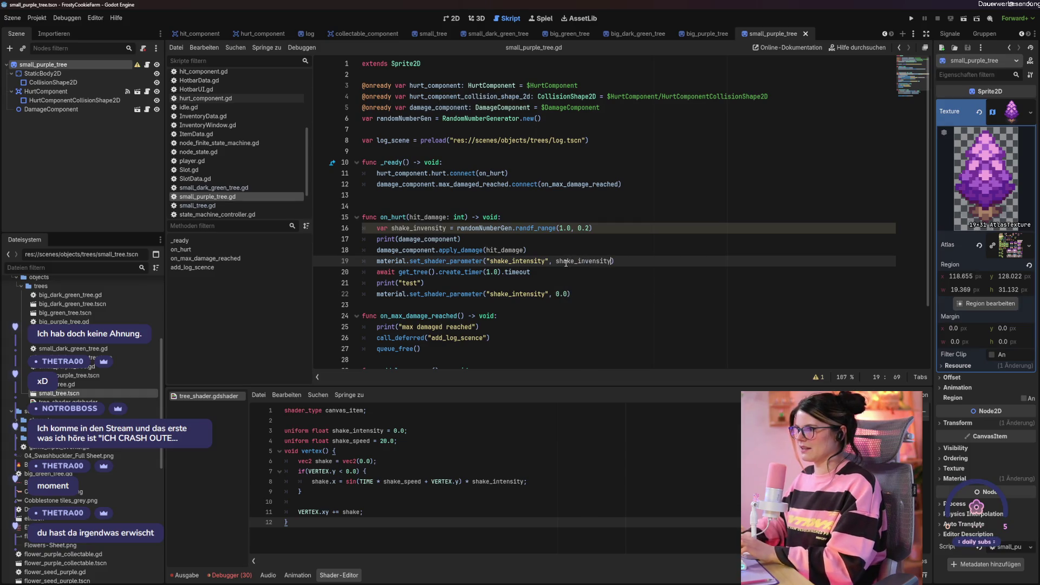
key("F5")
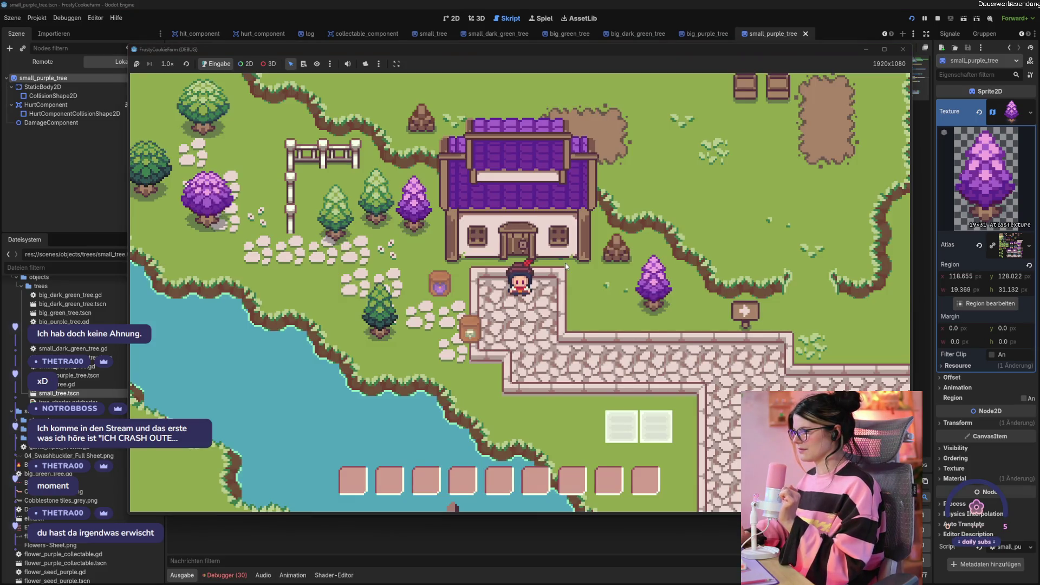
- Walk to and chop down both purple trees, then close the debug game window
key("d")
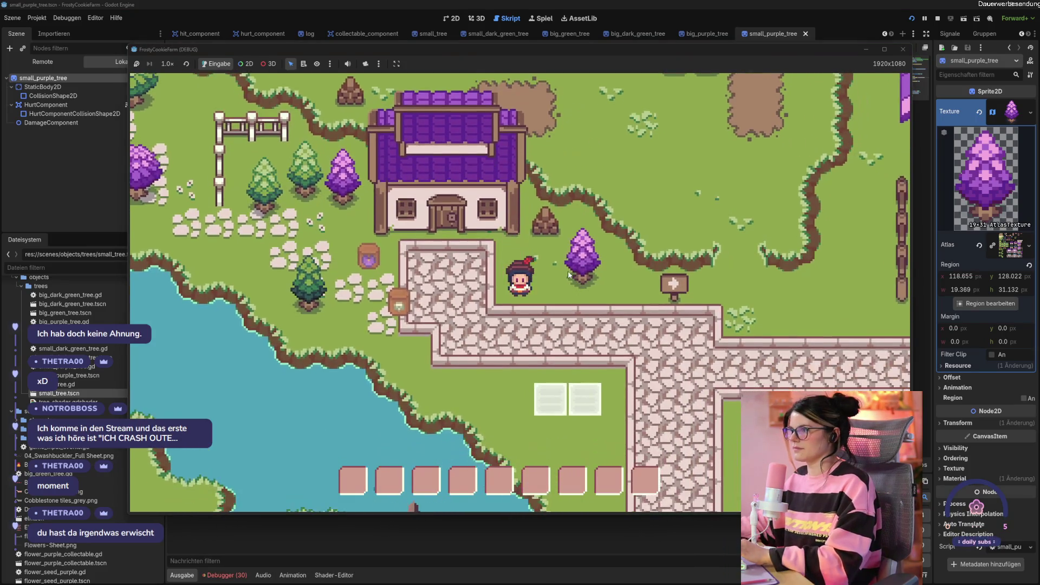
left_click(570, 284)
left_click(570, 283)
left_click(570, 284)
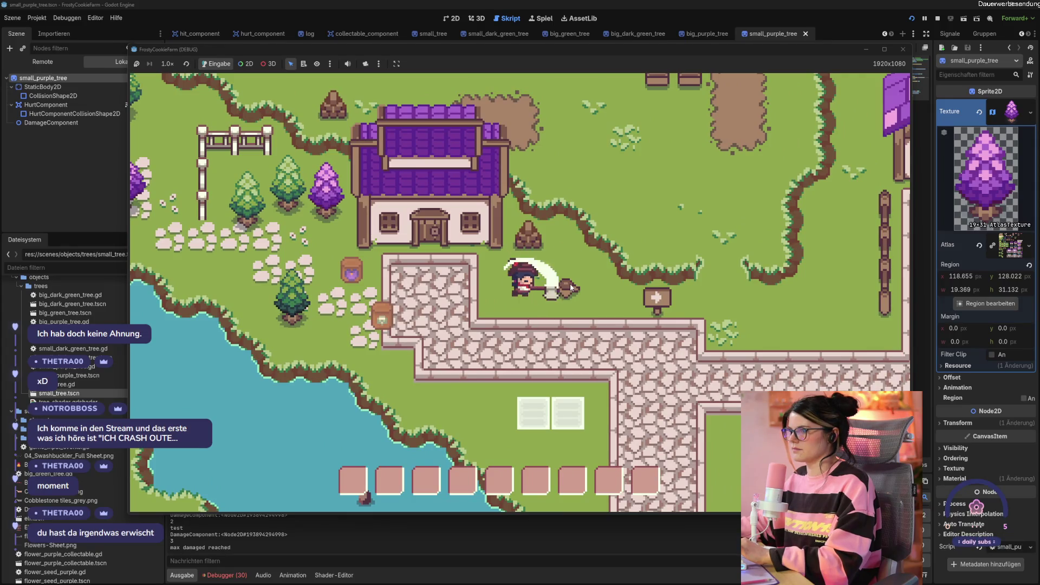
key("a")
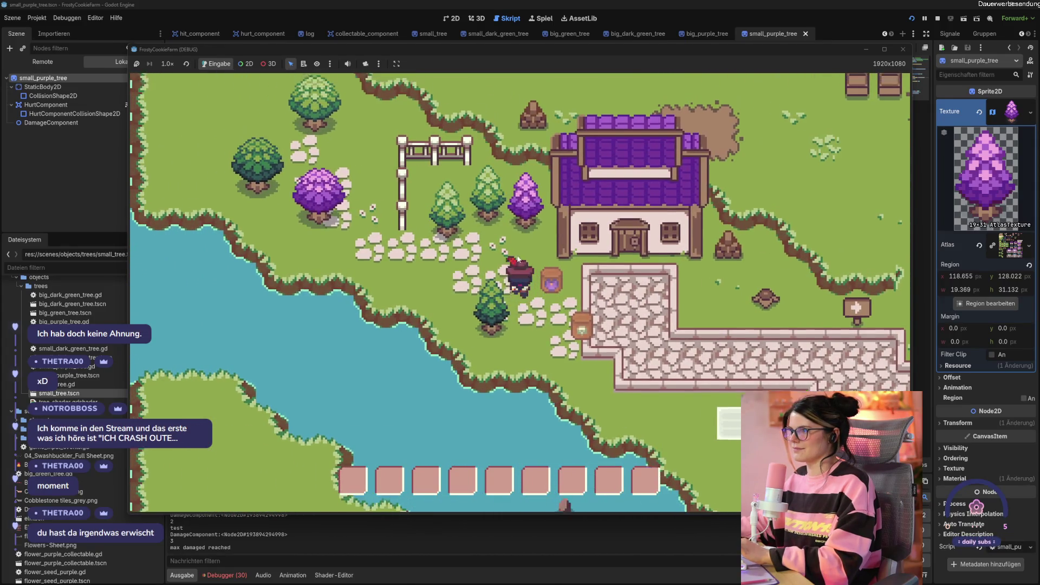
left_click(519, 254)
left_click(518, 255)
left_click(518, 254)
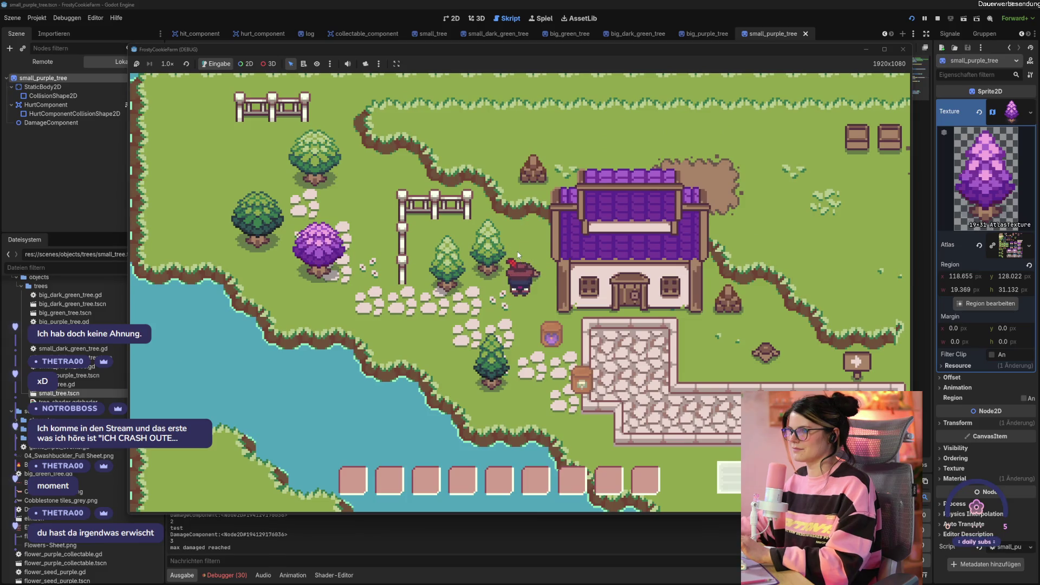
key("s")
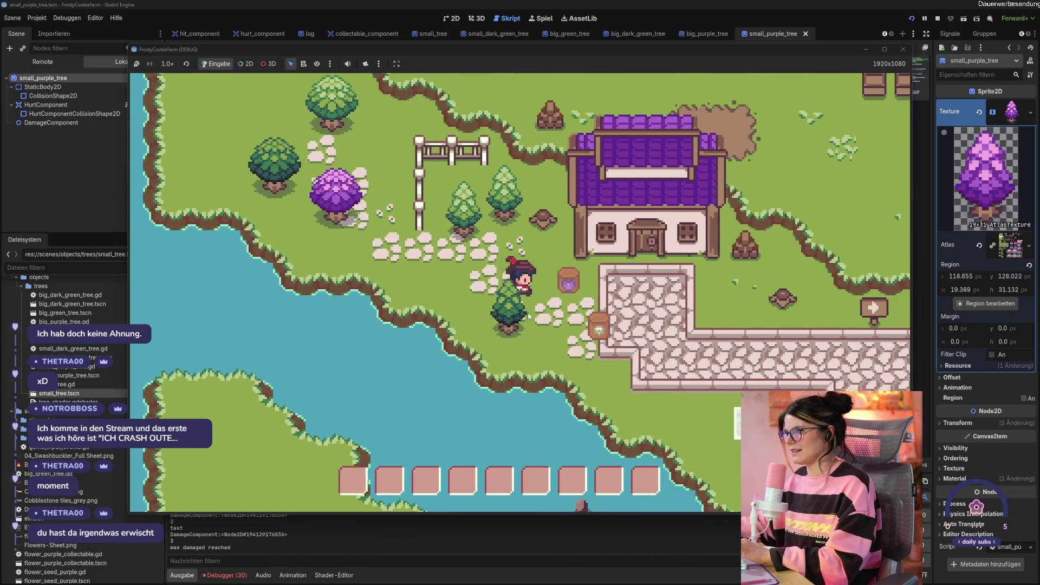
key("d")
left_click(900, 49)
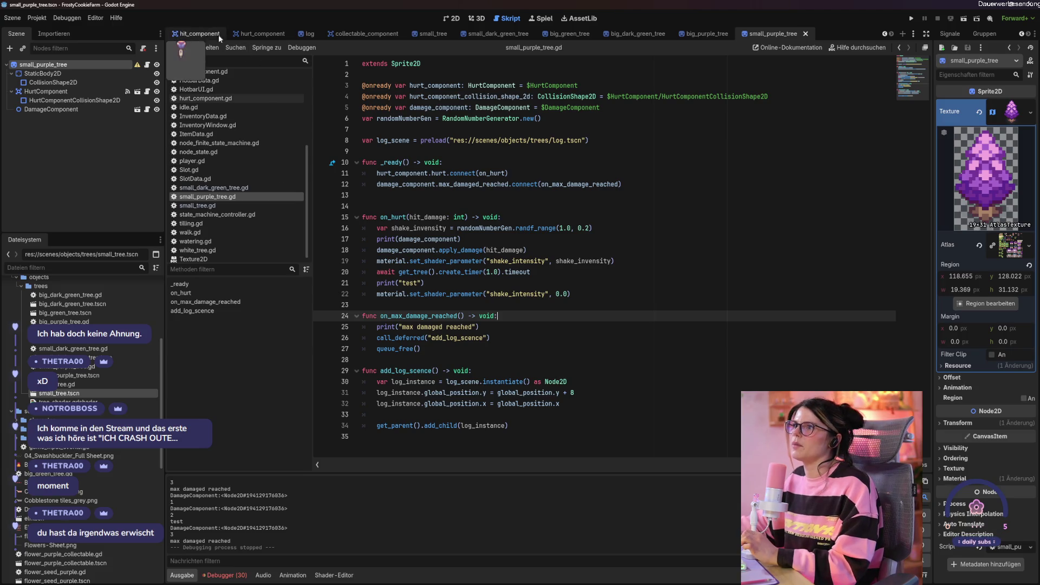
- Scroll the tab bar back and switch to the frosty_cookie_farm scene tab
scroll(219, 34, "up", 5)
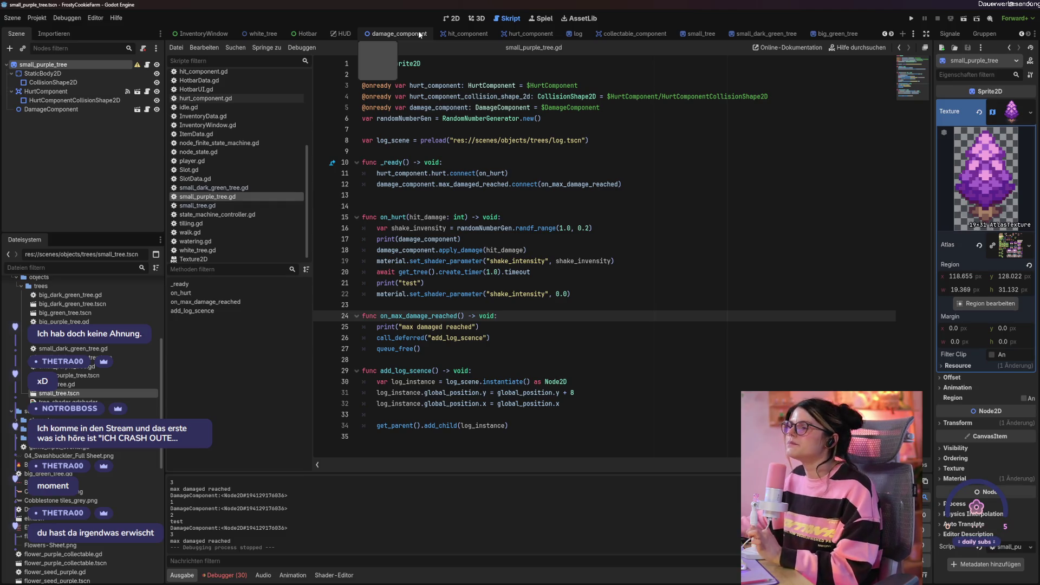
scroll(190, 32, "up", 5)
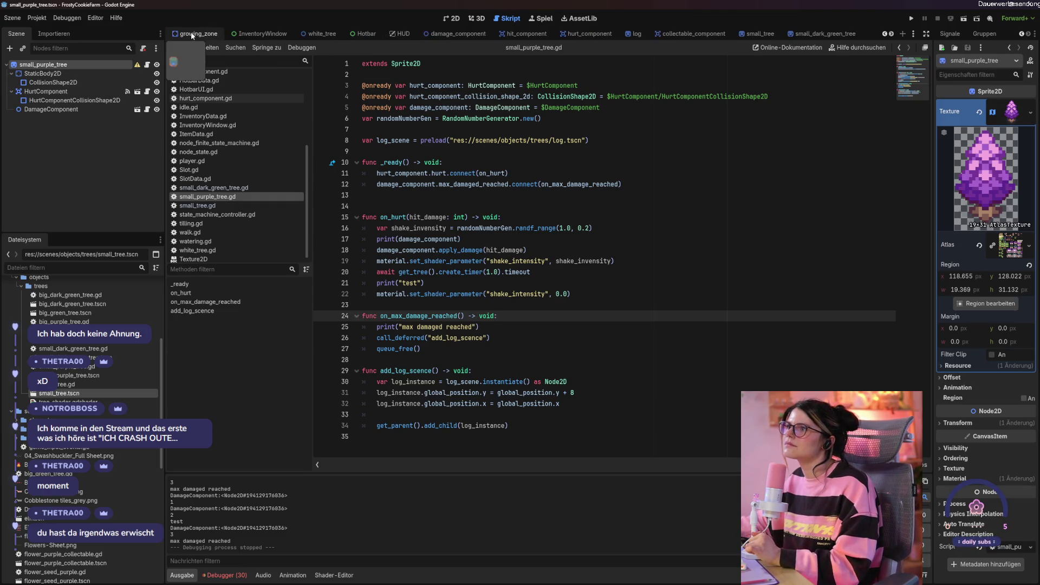
left_click(208, 33)
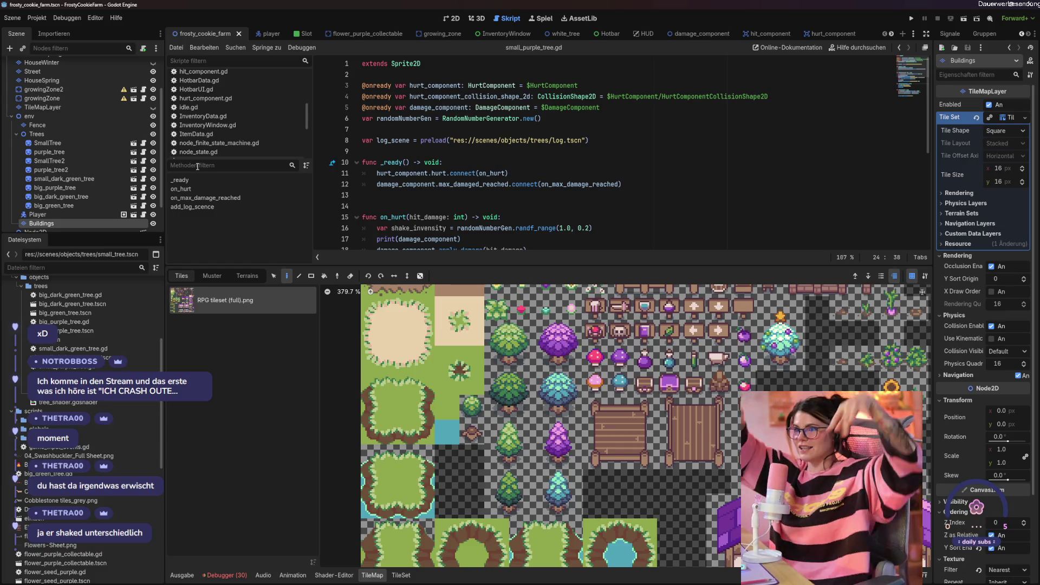
- Instantiate small_purple_tree.tscn as a child scene under the Trees node
right_click(88, 134)
left_click(118, 151)
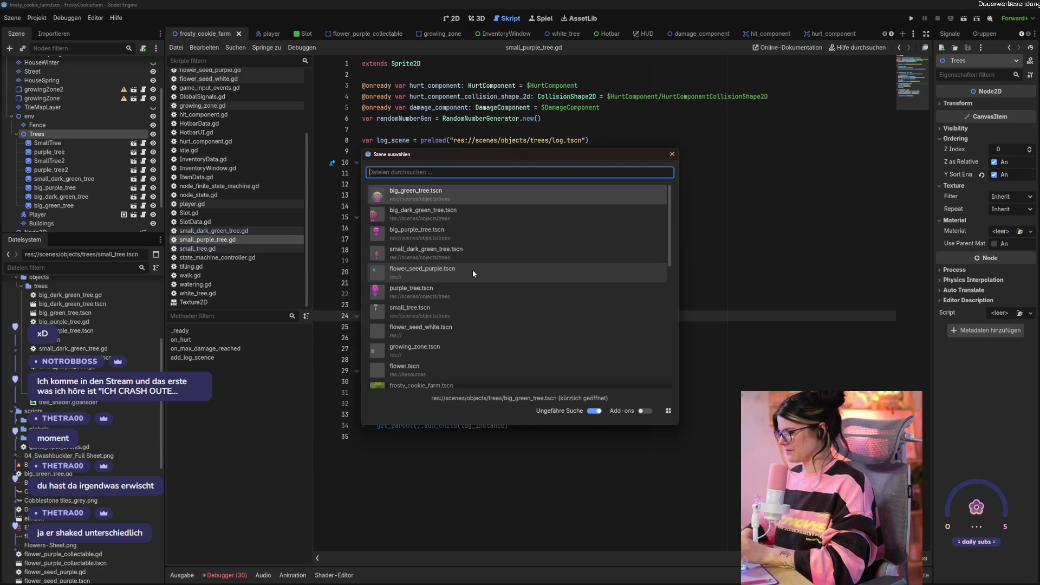
type("pur")
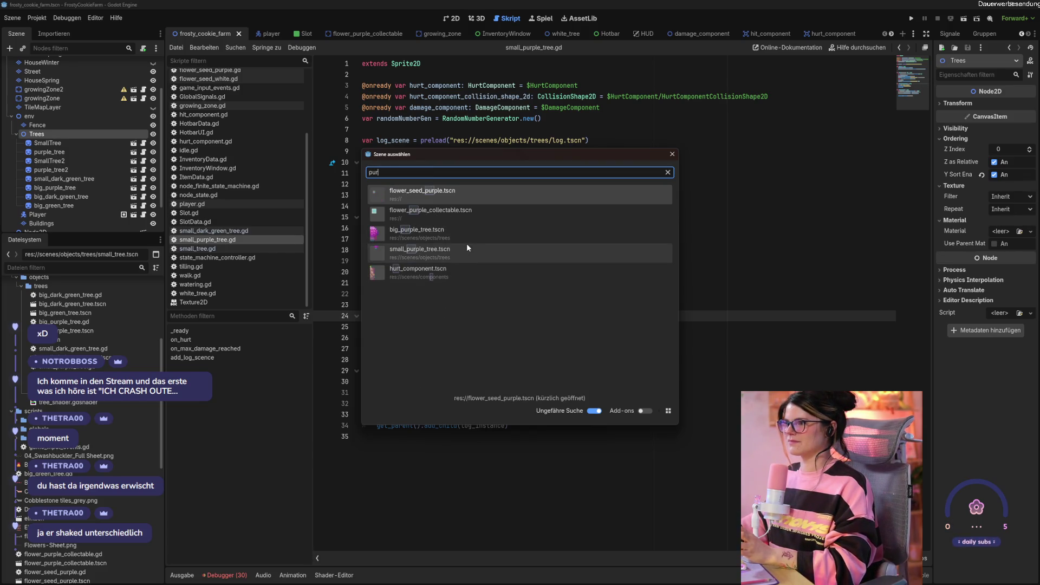
left_click(466, 253)
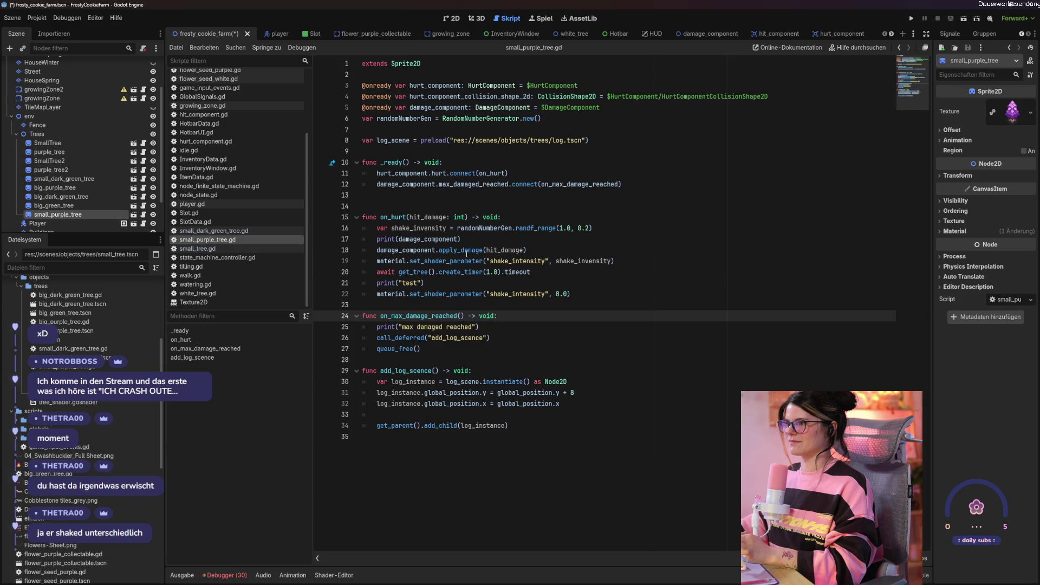
- Place the new tree and purple_tree2 on the grass beside the house, then save and run
left_click(453, 22)
scroll(373, 128, "up", 3)
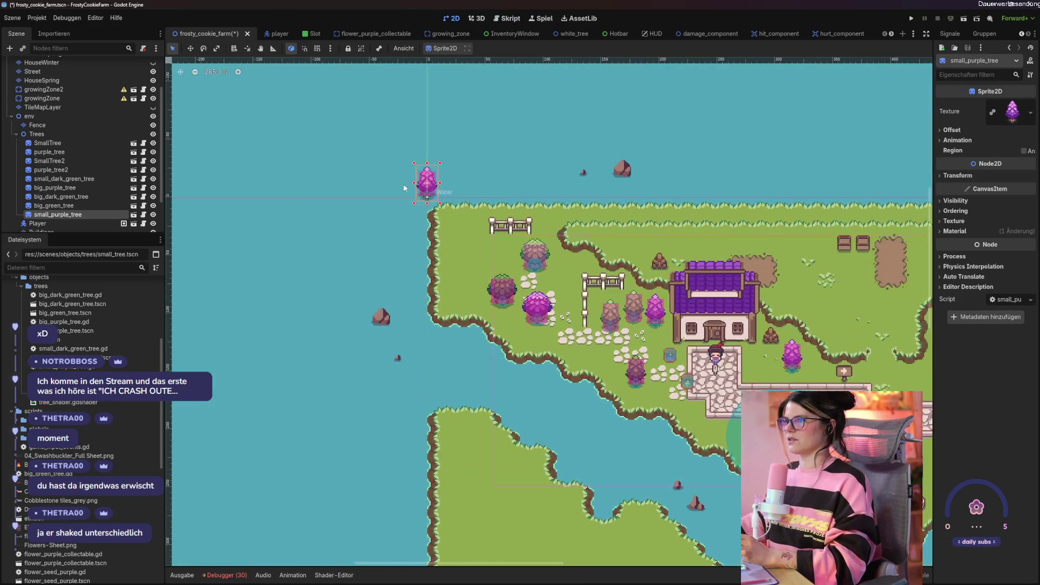
mouse_move(427, 185)
left_mouse_down()
mouse_move(503, 313)
mouse_move(694, 330)
mouse_move(767, 361)
left_mouse_up()
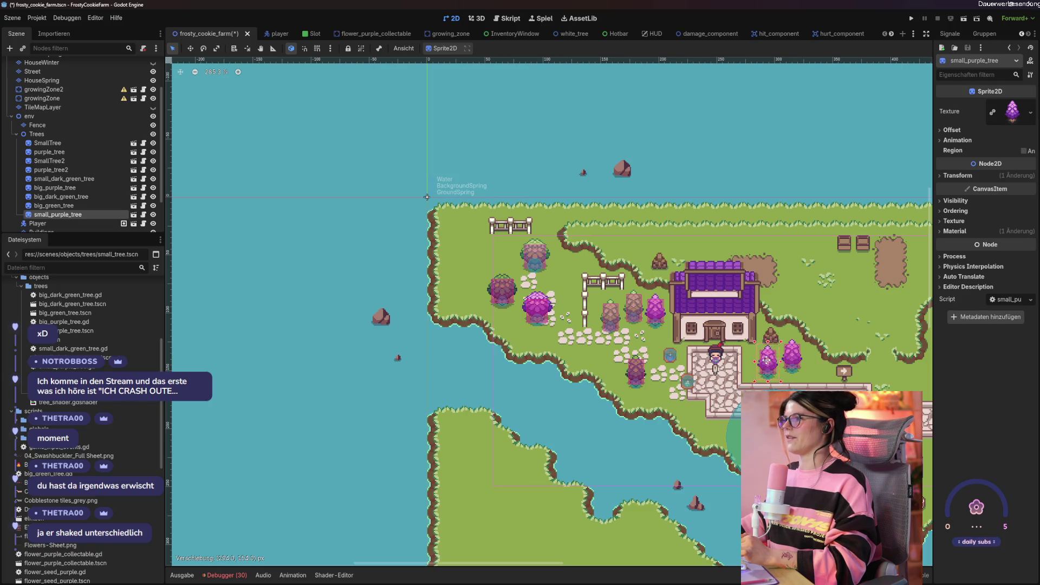
mouse_move(654, 333)
left_mouse_down()
mouse_move(700, 355)
mouse_move(813, 375)
left_mouse_up()
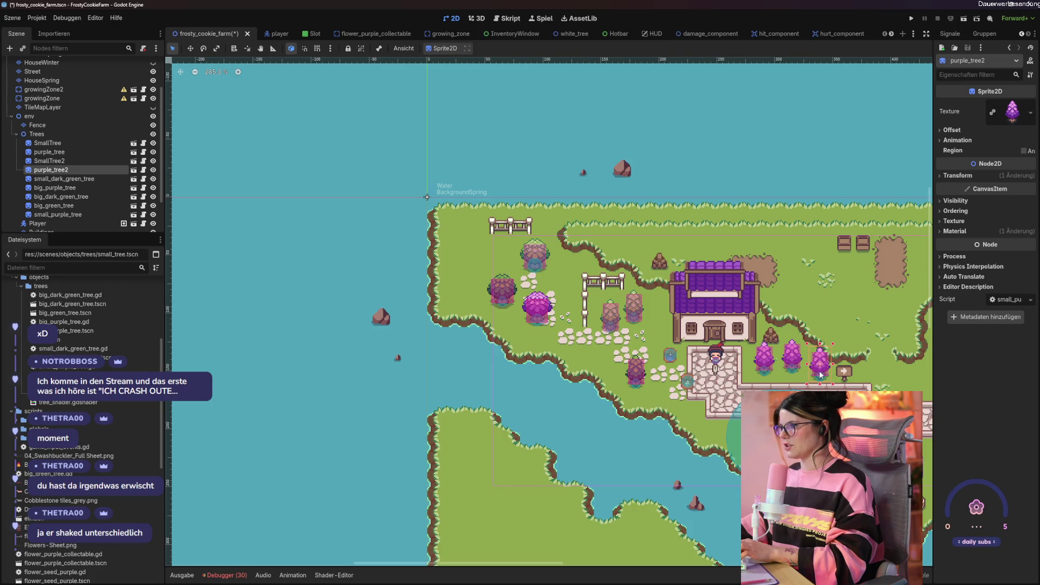
key("F5")
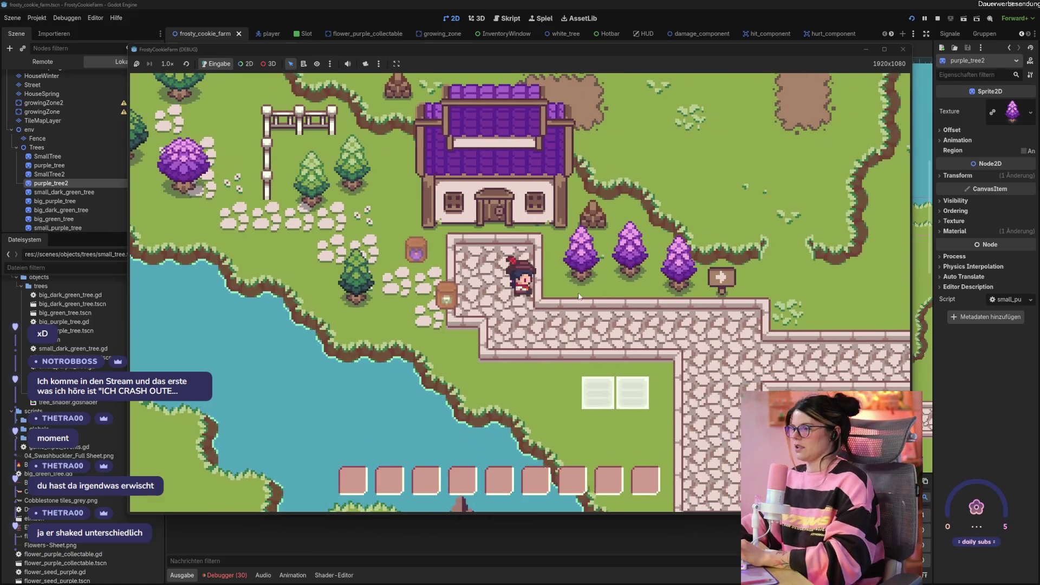
- Walk up to the purple trees and chop the first two
key("w")
key("d")
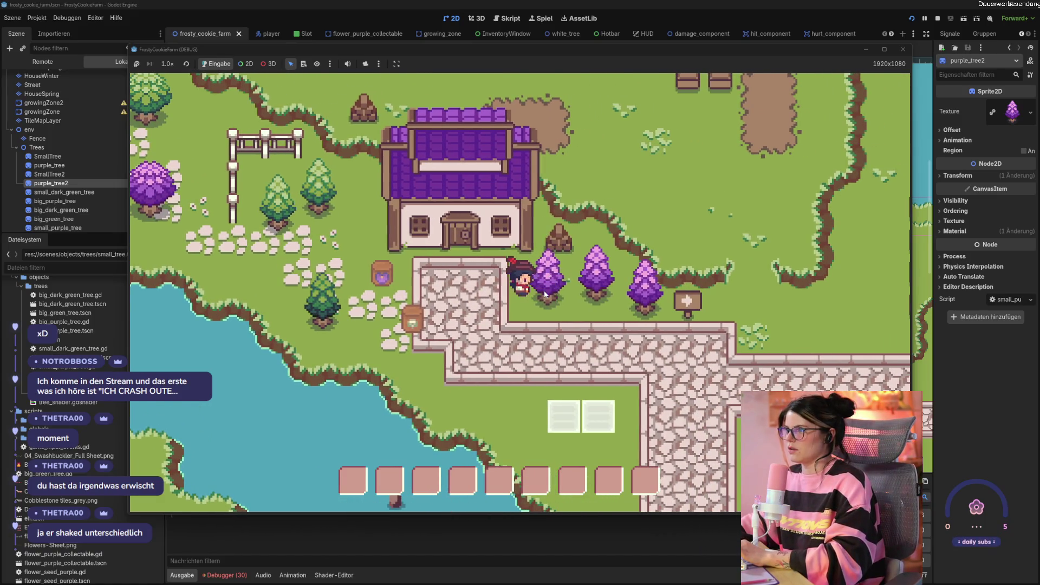
left_click(546, 294)
left_click(546, 294)
key("d")
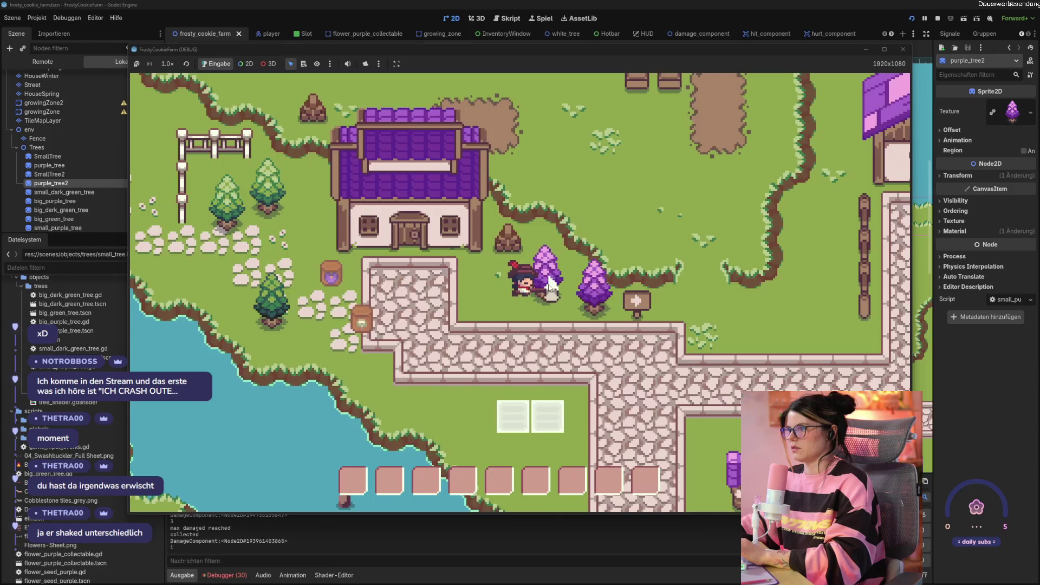
left_click(550, 284)
left_click(550, 284)
- Fell the last purple tree, collect its stump, and close the game window
key("d")
left_click(573, 294)
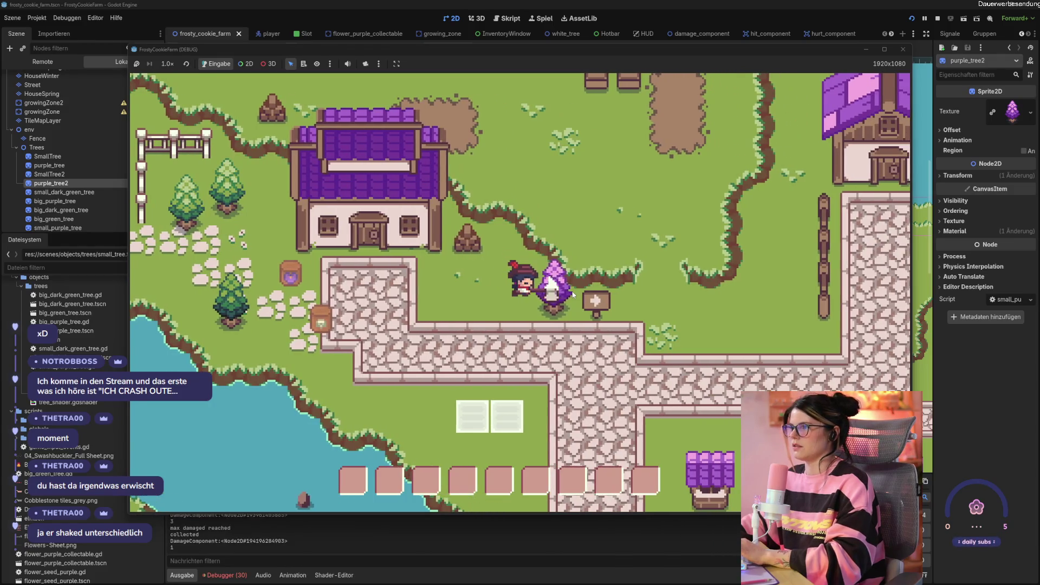
left_click(572, 294)
left_click(573, 294)
key("s")
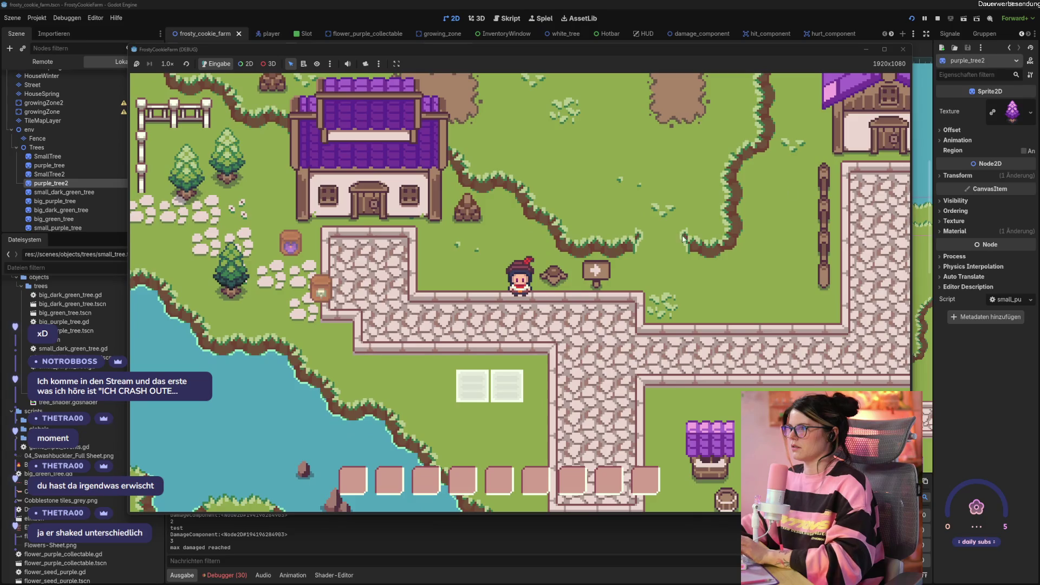
key("d")
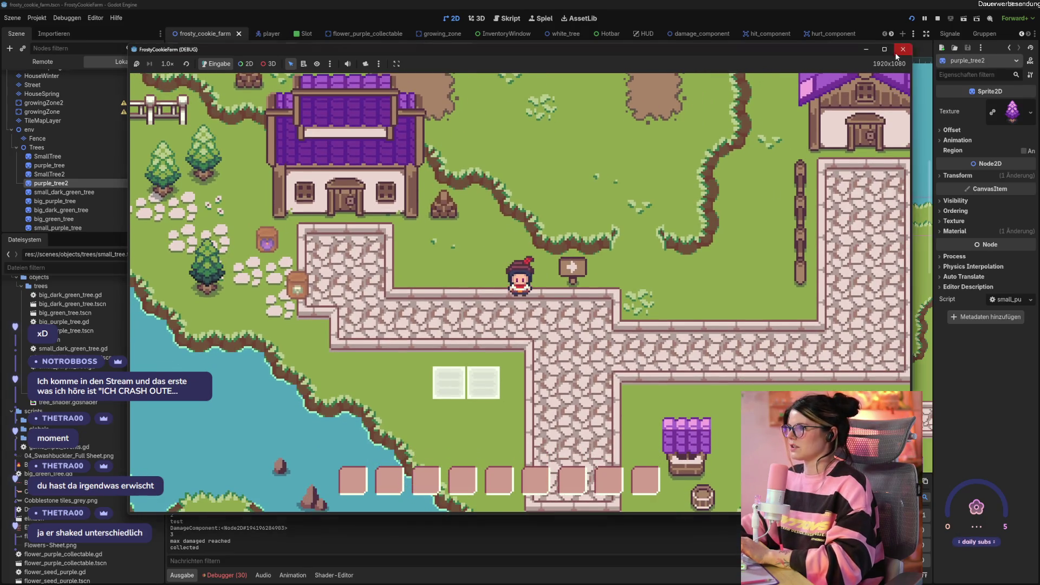
left_click(901, 50)
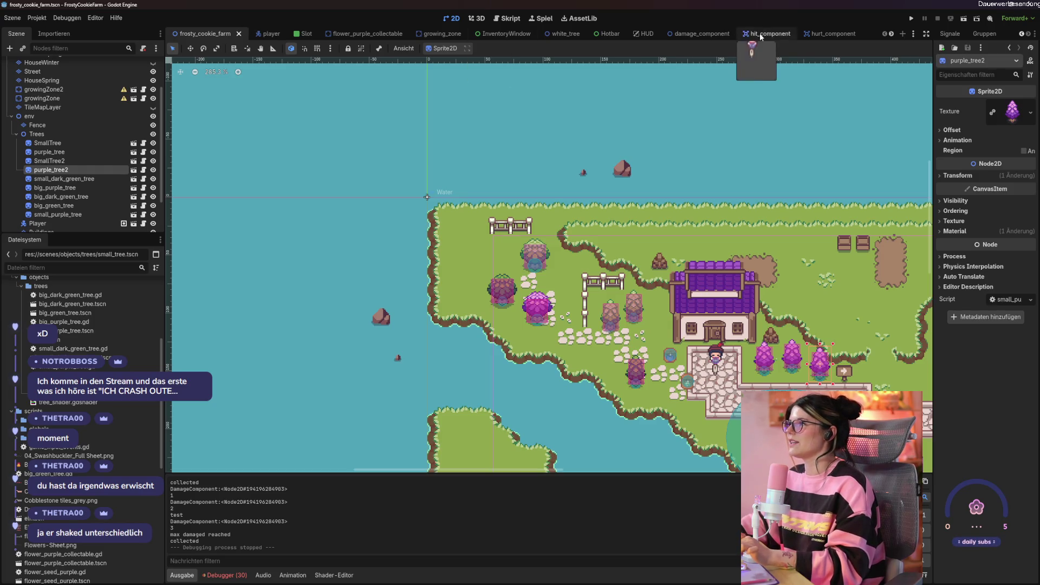
- In small_purple_tree.gd, change line 16's first shake value to 10.0 and run the game
scroll(762, 33, "down", 9)
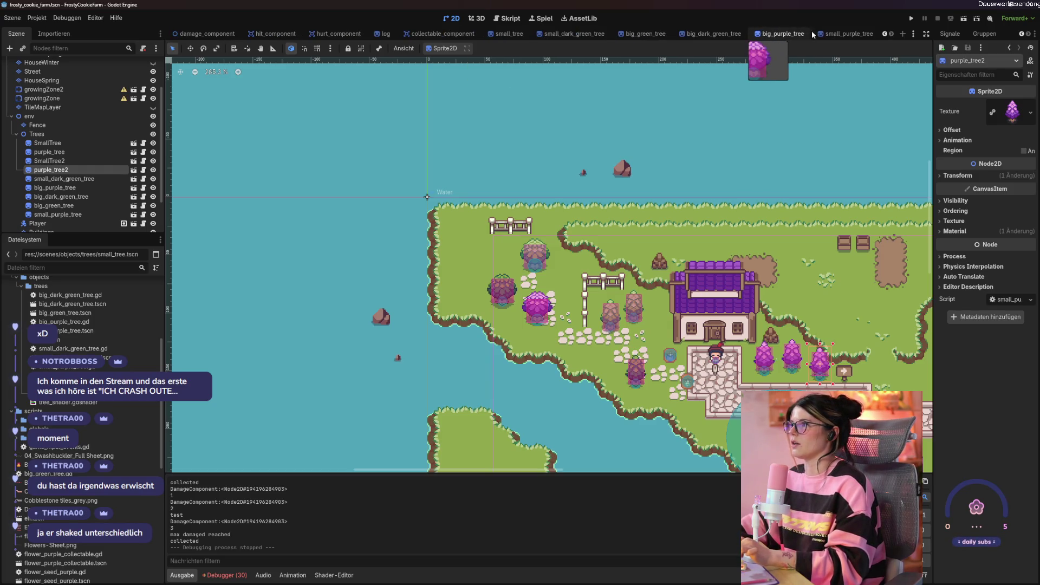
left_click(819, 34)
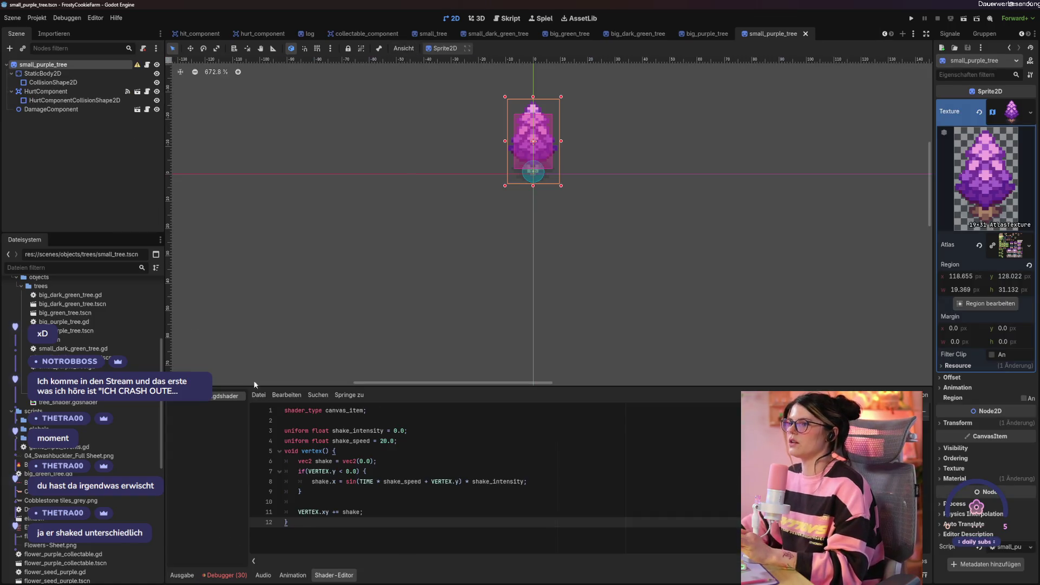
left_click(146, 66)
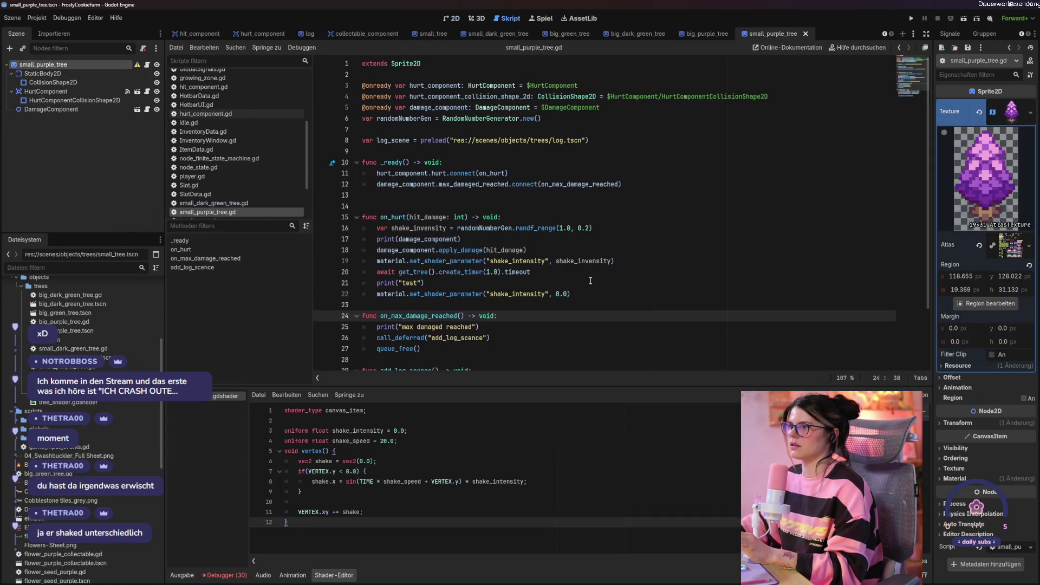
left_click(565, 228)
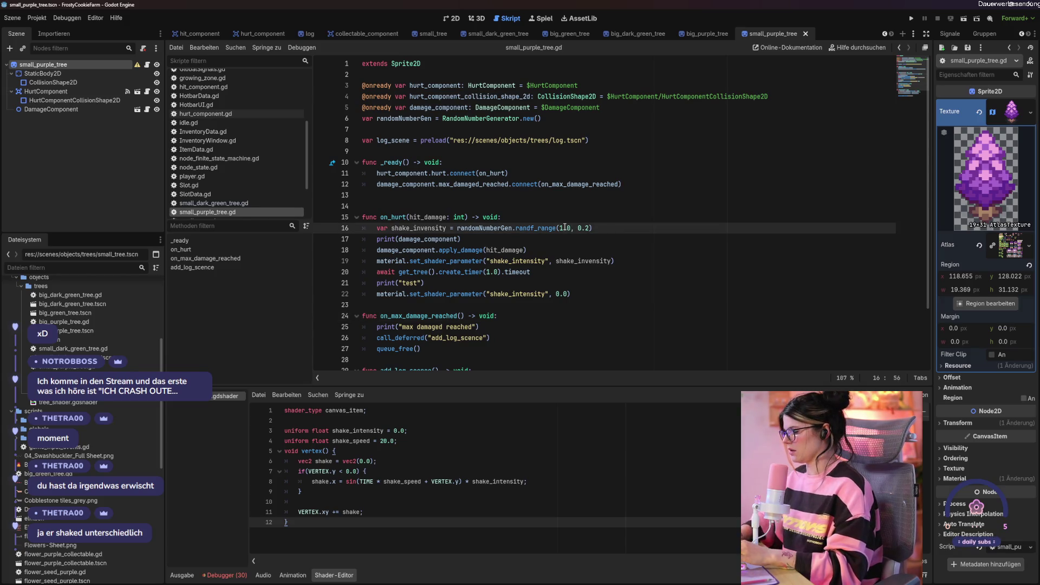
type("0")
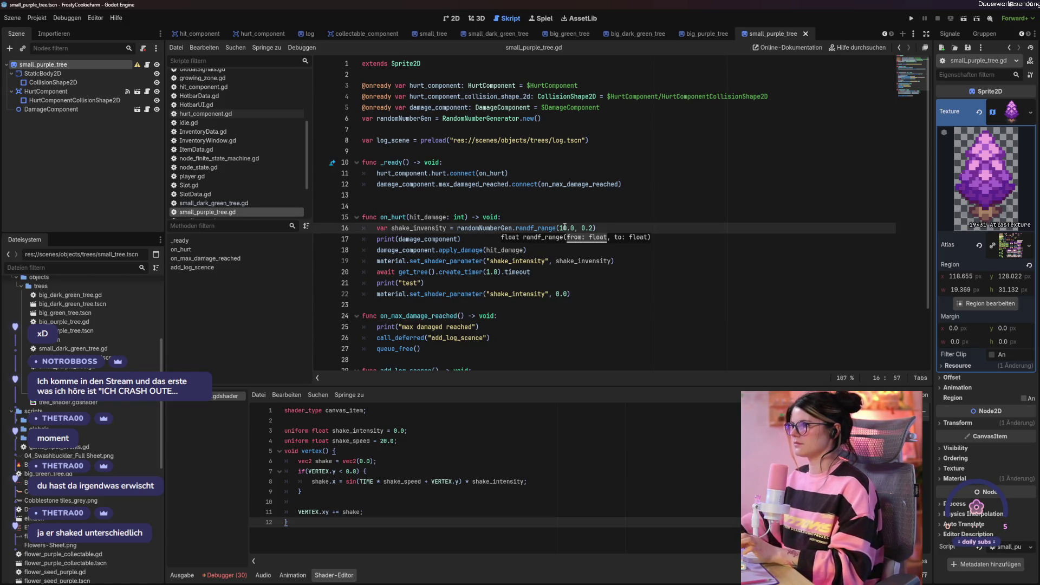
key("F5")
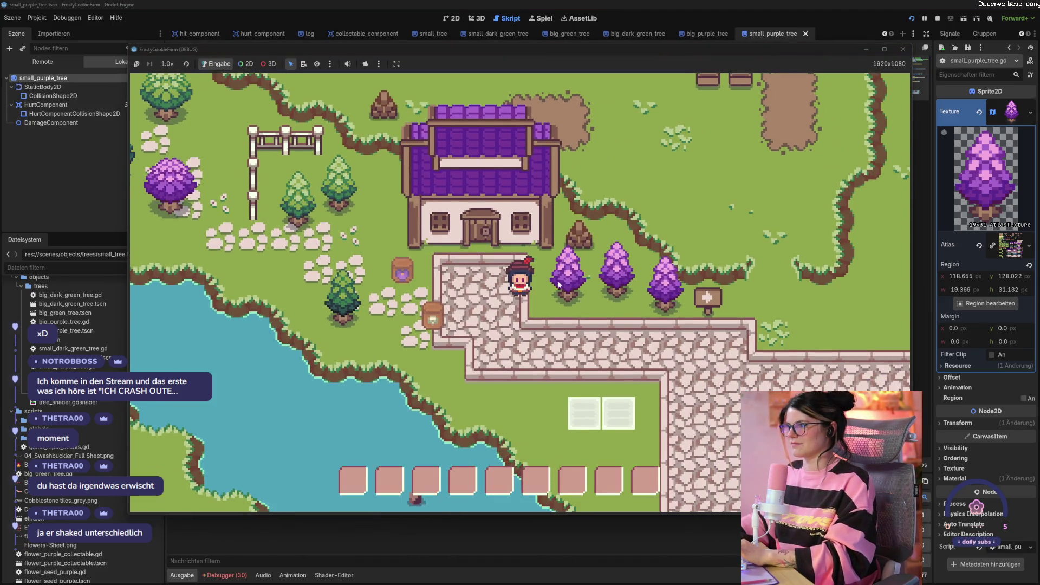
- Chop down the purple trees near the house, collect the wood, and stop the game
key("space")
key("space")
key("space")
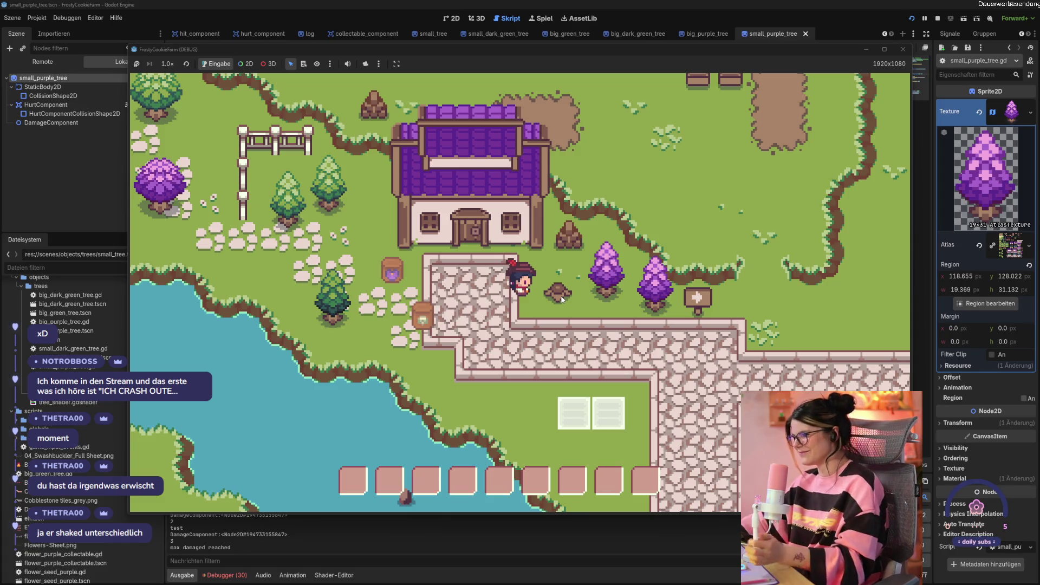
key("d")
key("space")
key("space")
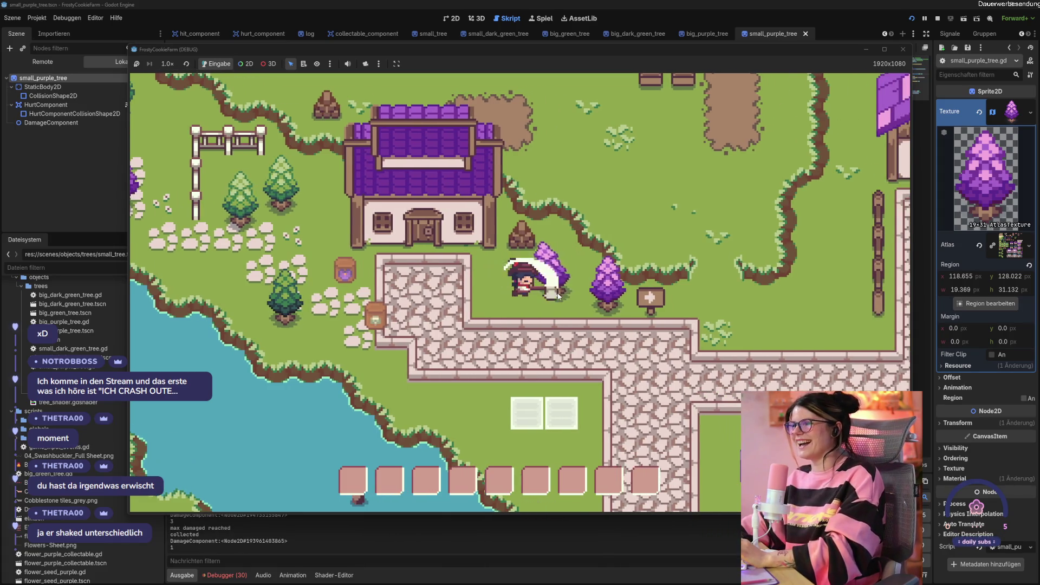
key("space")
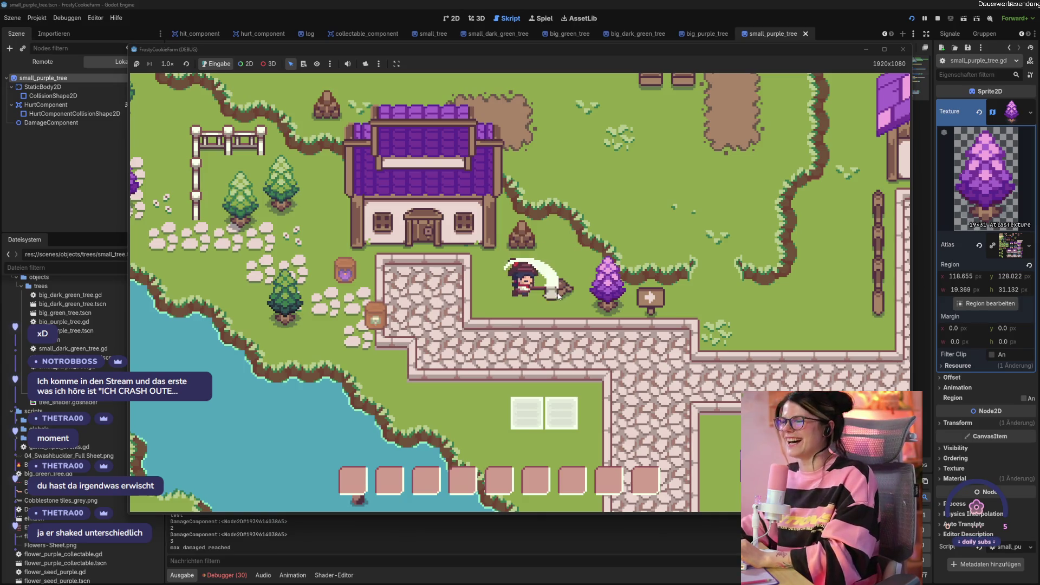
key("d")
key("s")
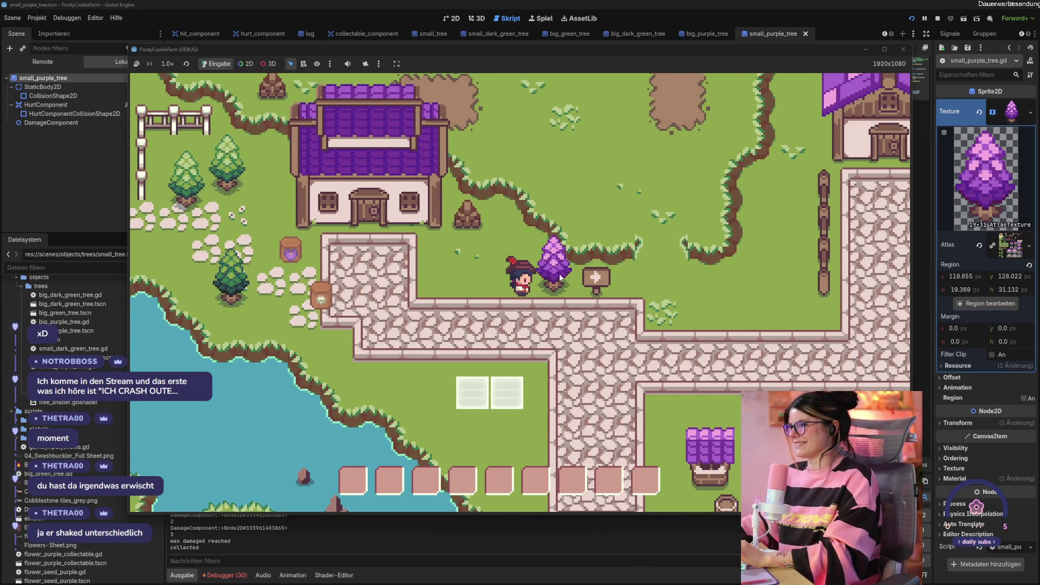
key("d")
key("space")
key("space")
key("space")
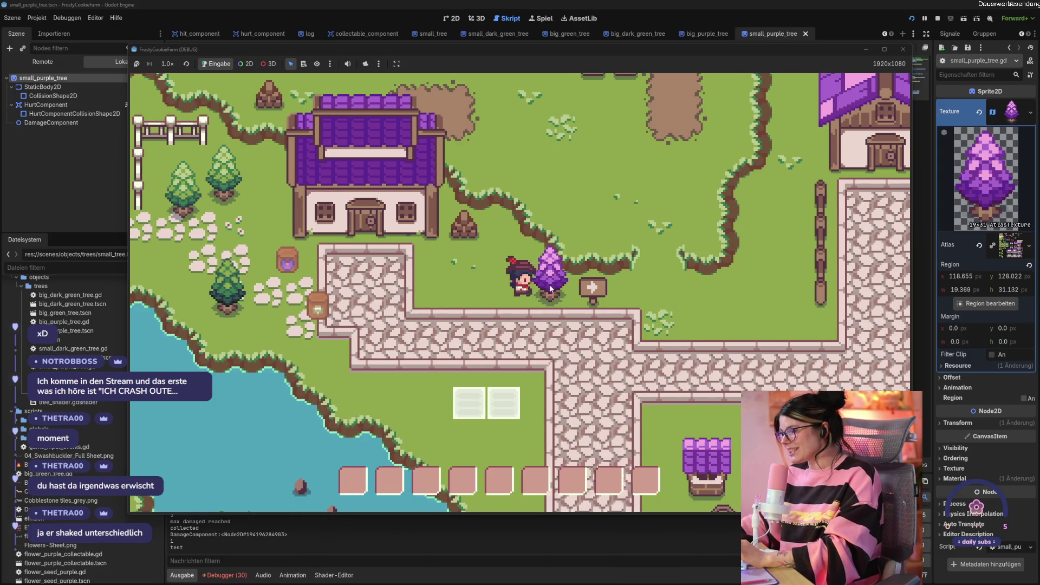
key("d")
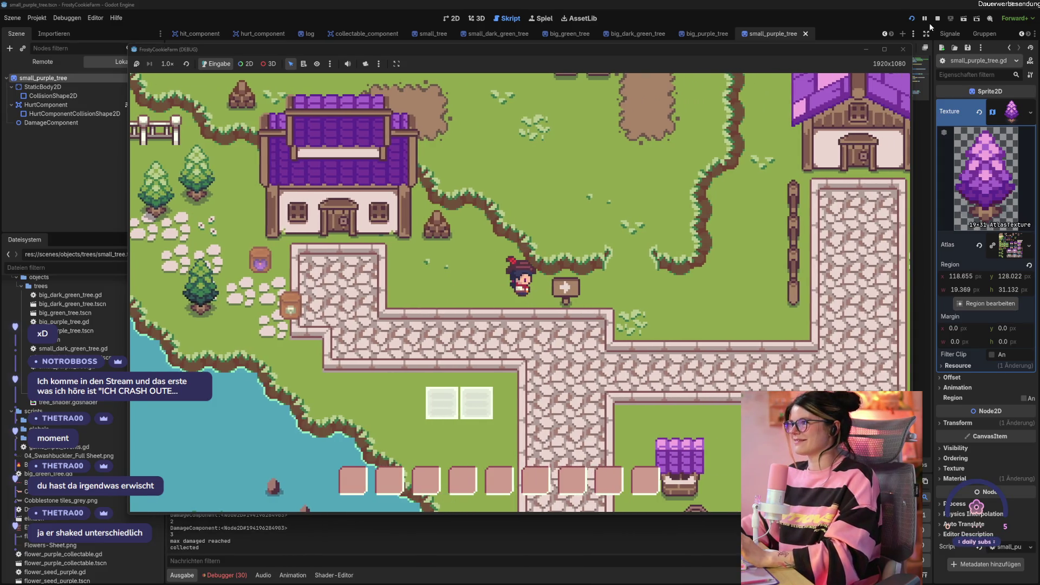
left_click(903, 49)
- Edit line 16's shake value, relaunch, and chop the first purple tree to a stump
left_click(567, 228)
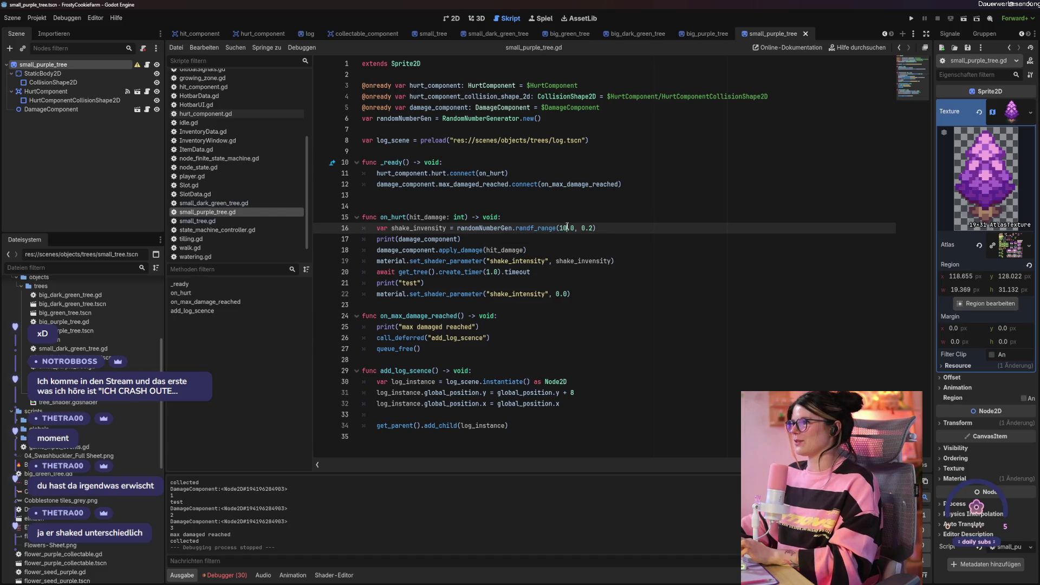
key("F6")
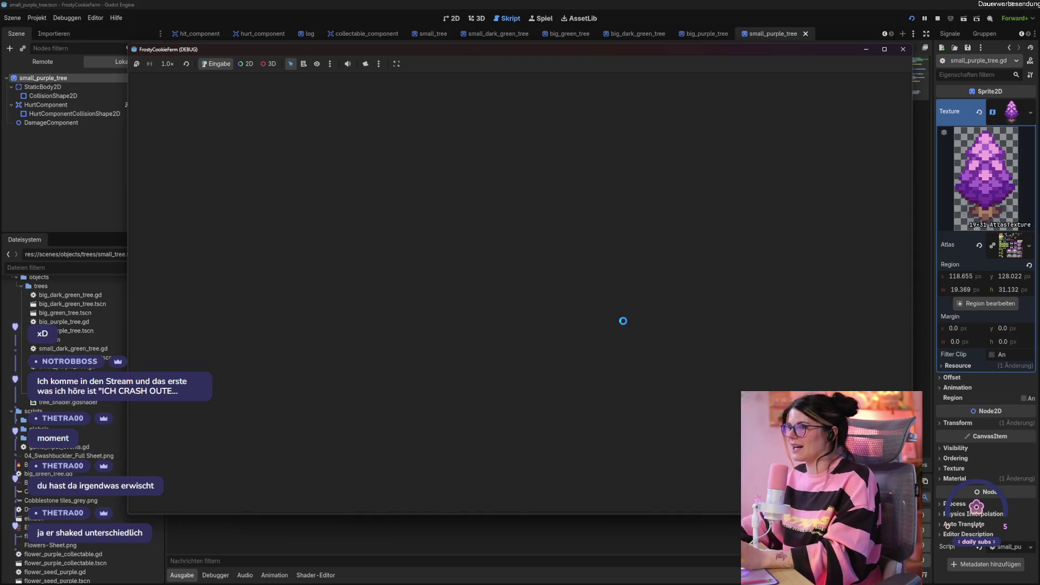
key("d")
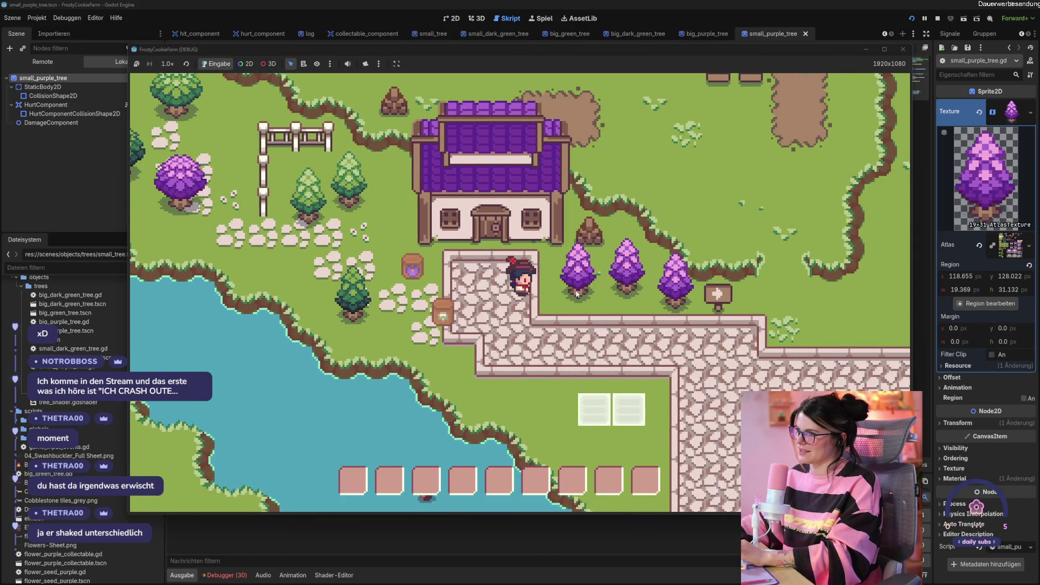
left_click(574, 290)
left_click(575, 293)
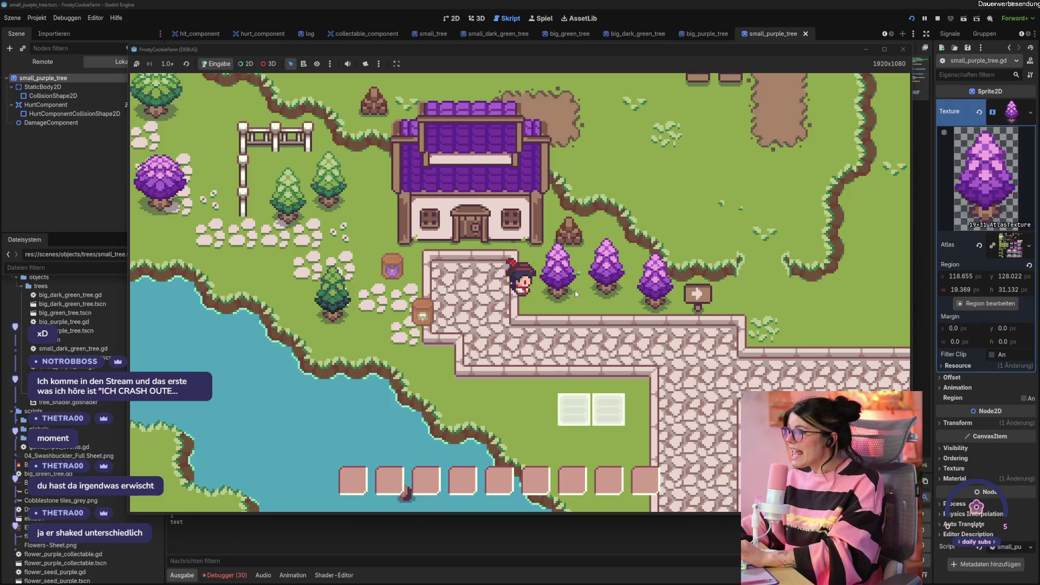
left_click(575, 293)
key("d")
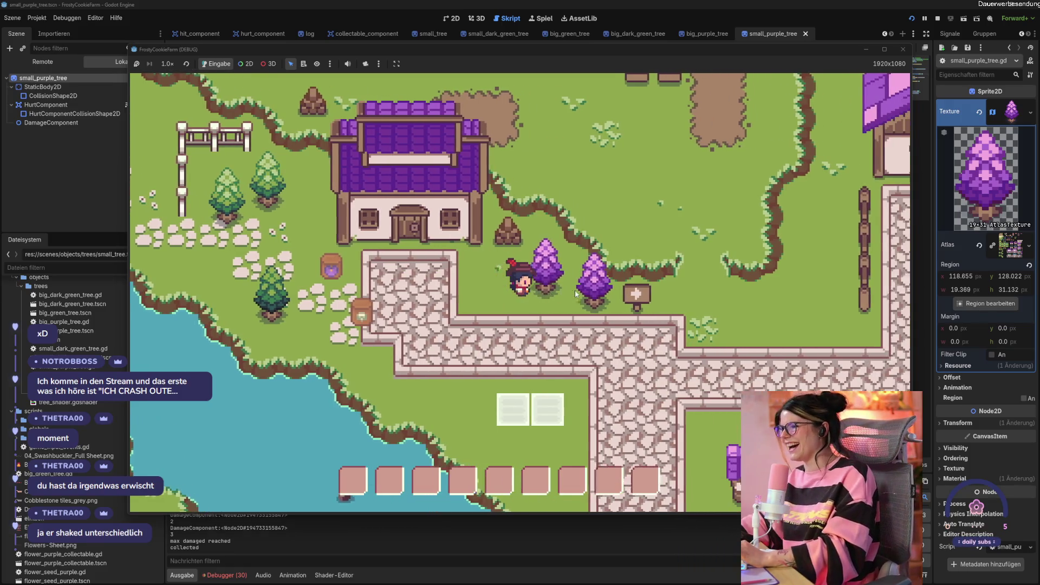
- Chop down the next purple trees, walk back to the house, and restart the game
left_click(532, 290)
key("d")
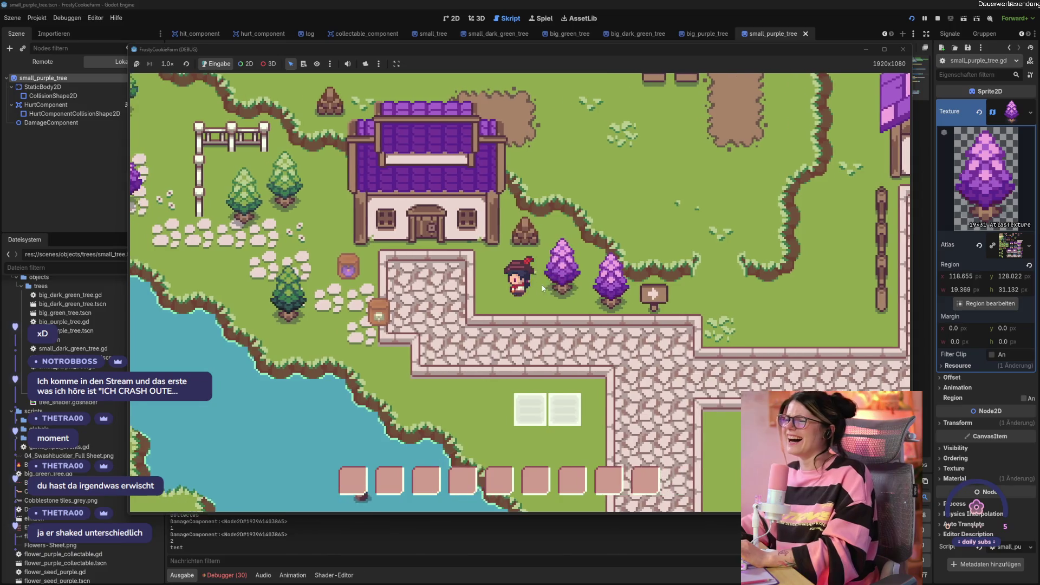
key("d")
left_click(555, 293)
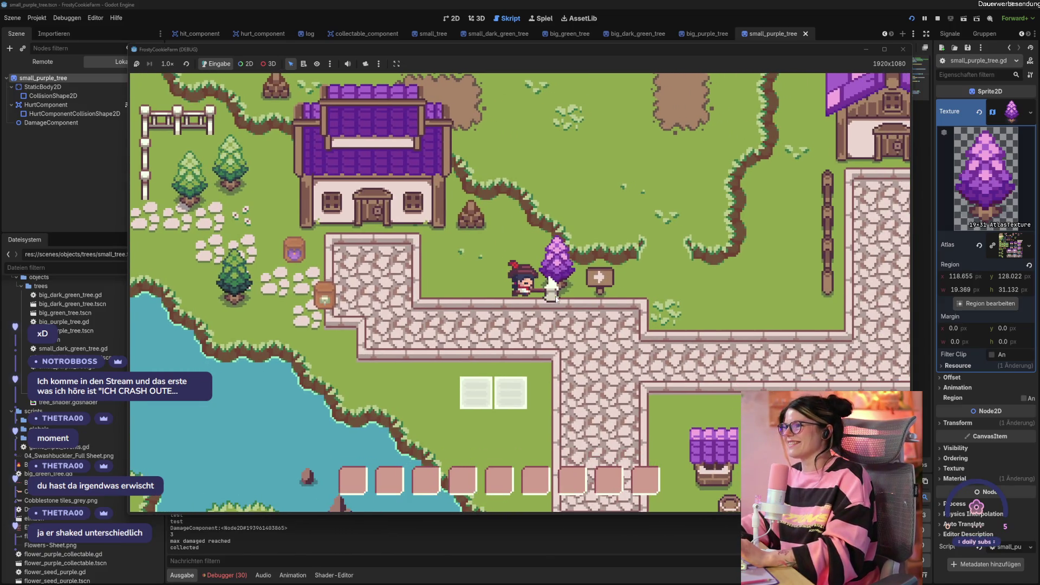
left_click(557, 294)
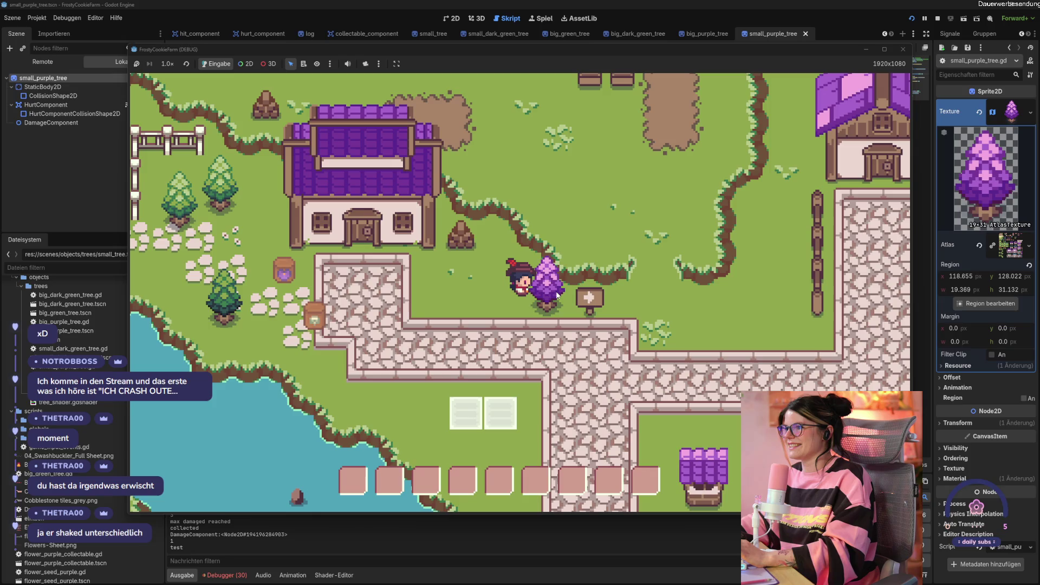
left_click(557, 294)
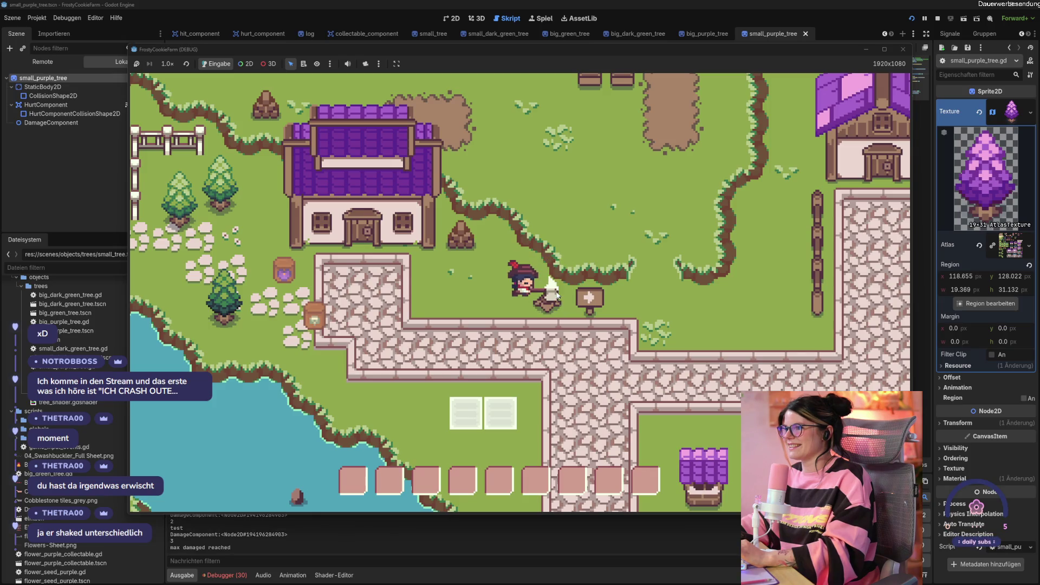
key("d")
key("a")
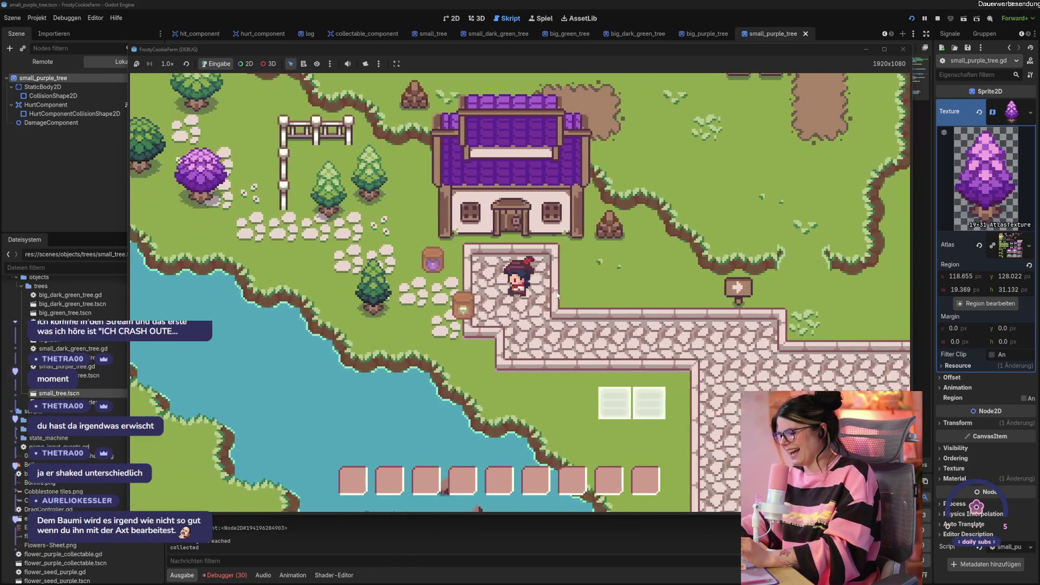
key("F5")
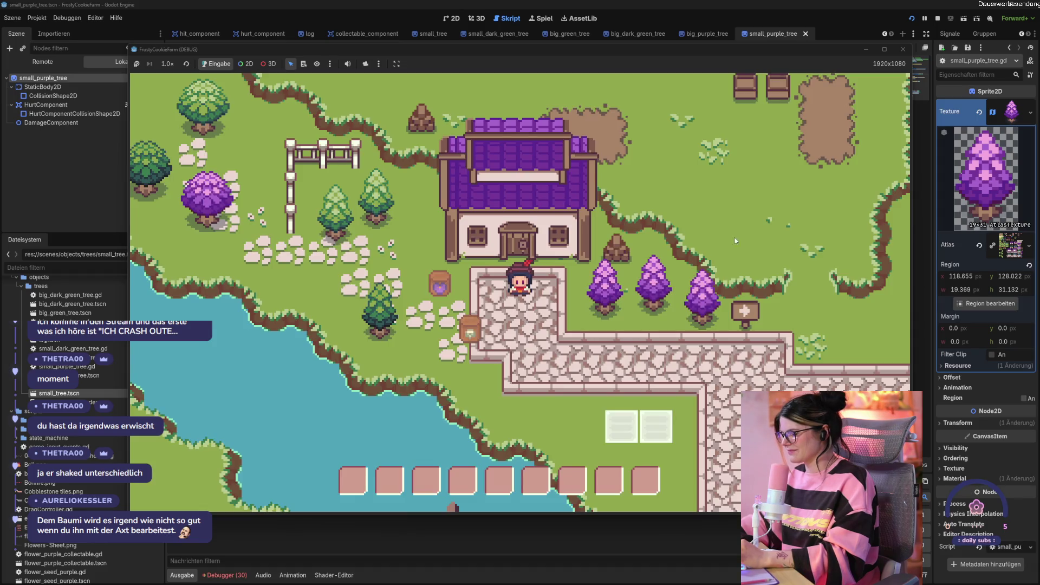
- Chop the first two purple trees down and collect the stump
key("d")
left_click(561, 279)
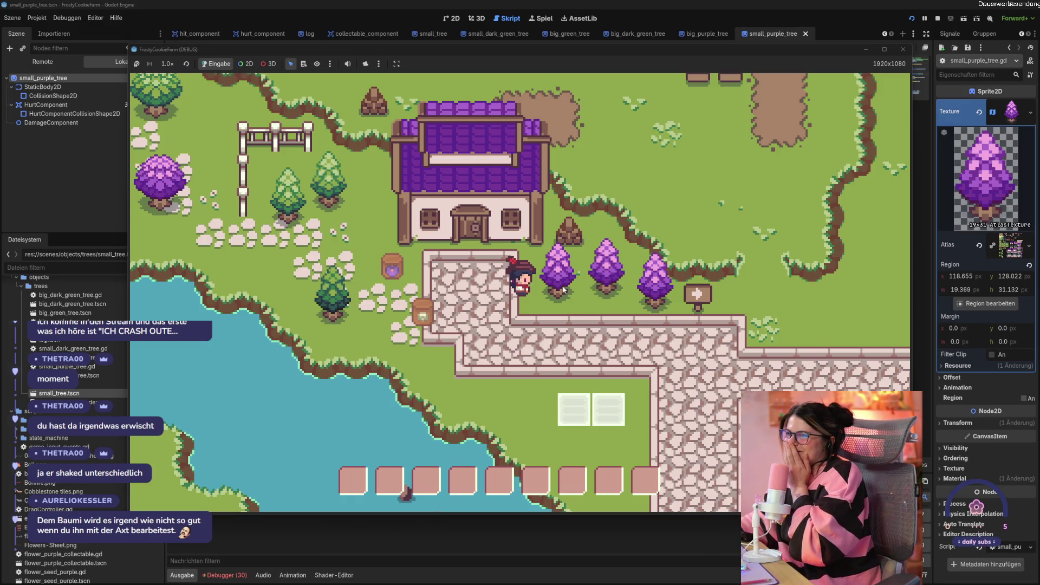
left_click(563, 290)
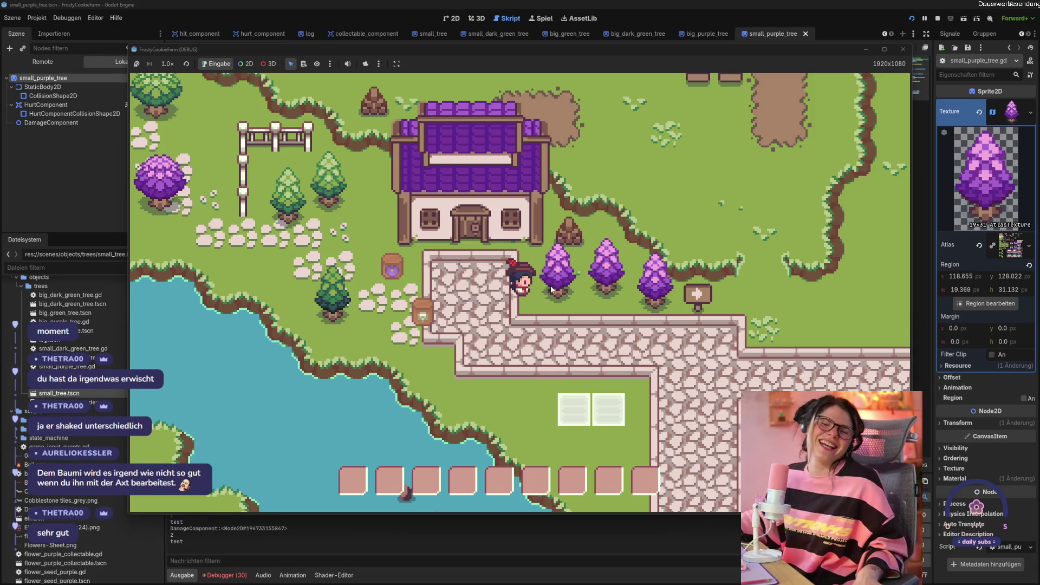
left_click(550, 287)
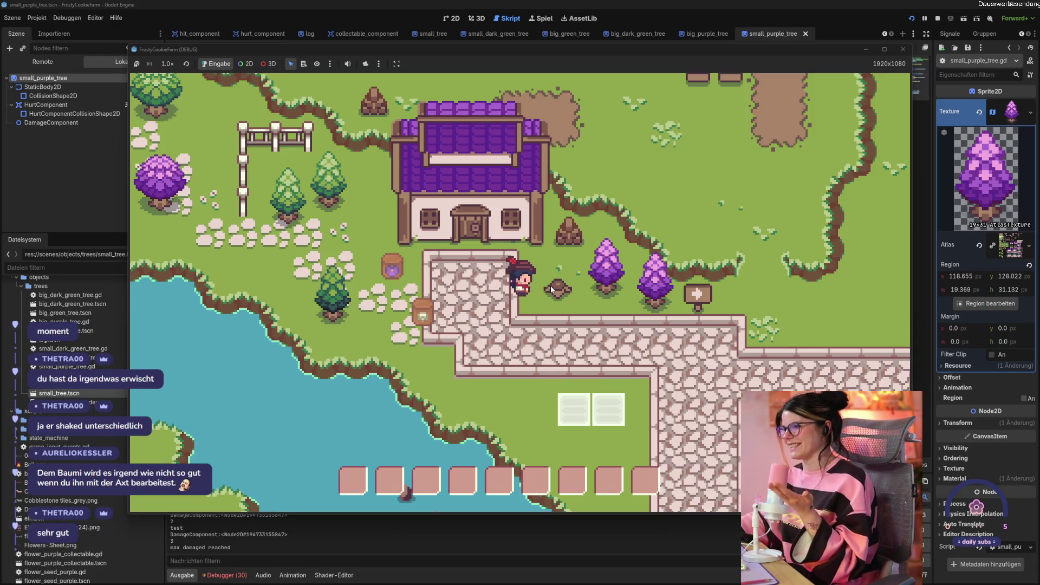
key("d")
left_click(551, 285)
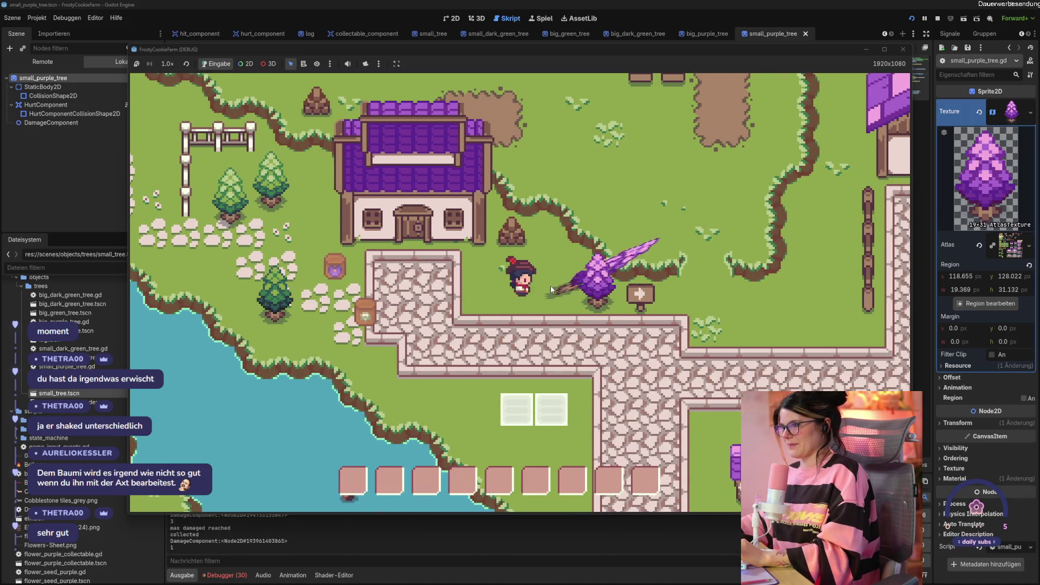
left_click(551, 285)
left_click(552, 289)
- Walk right and chop the third purple tree down
key("d")
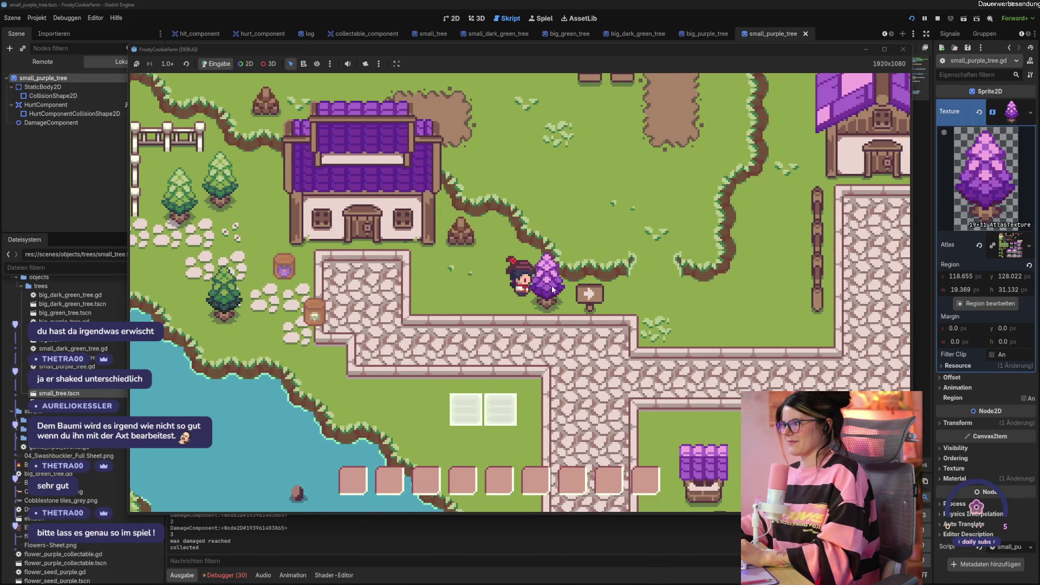
left_click(551, 284)
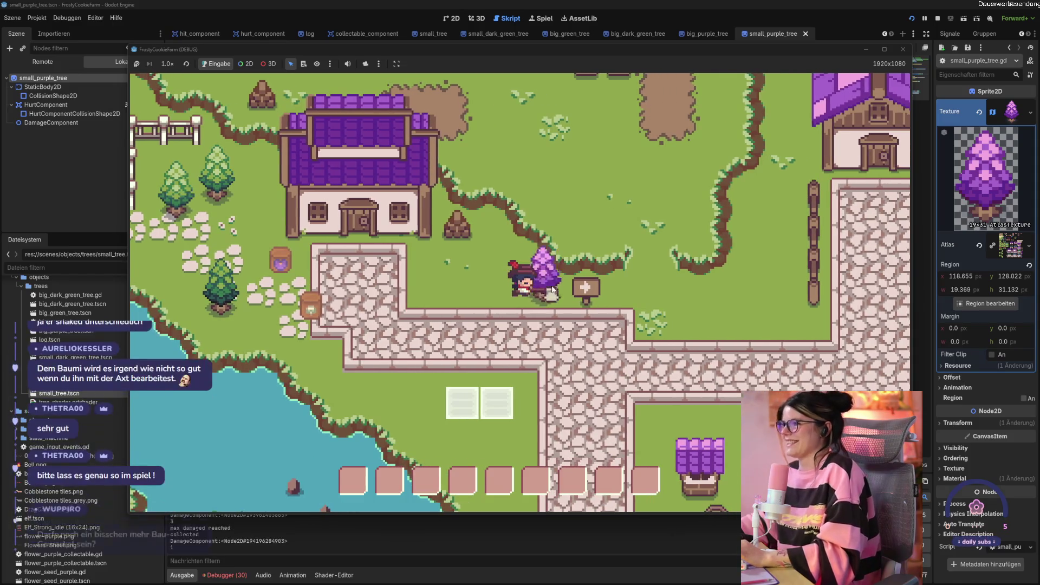
left_click(551, 284)
left_click(551, 285)
- Stop the game, set line 16 to randf_range(100.0, 0.2), and relaunch
key("a")
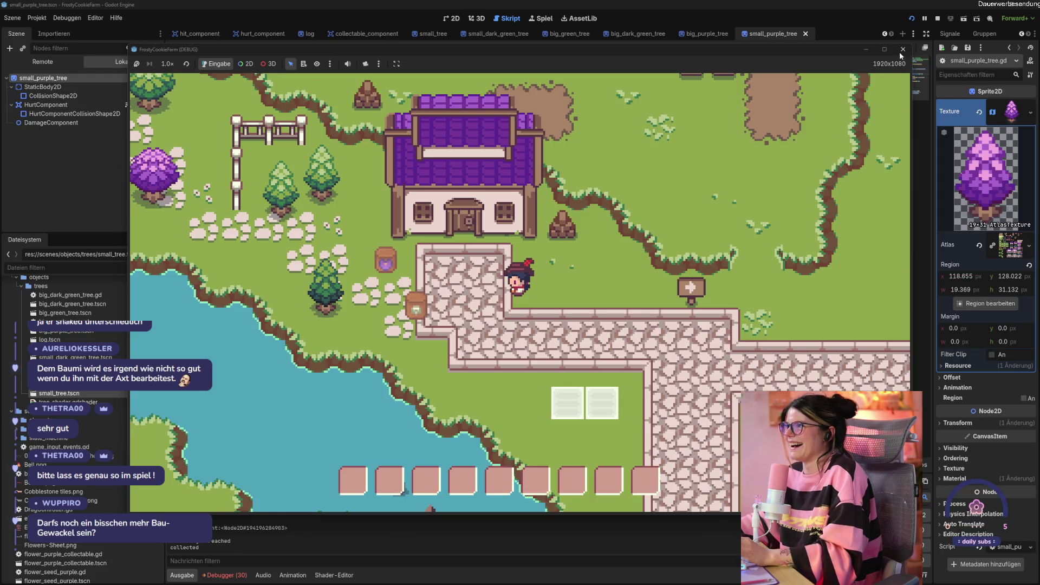
key("F8")
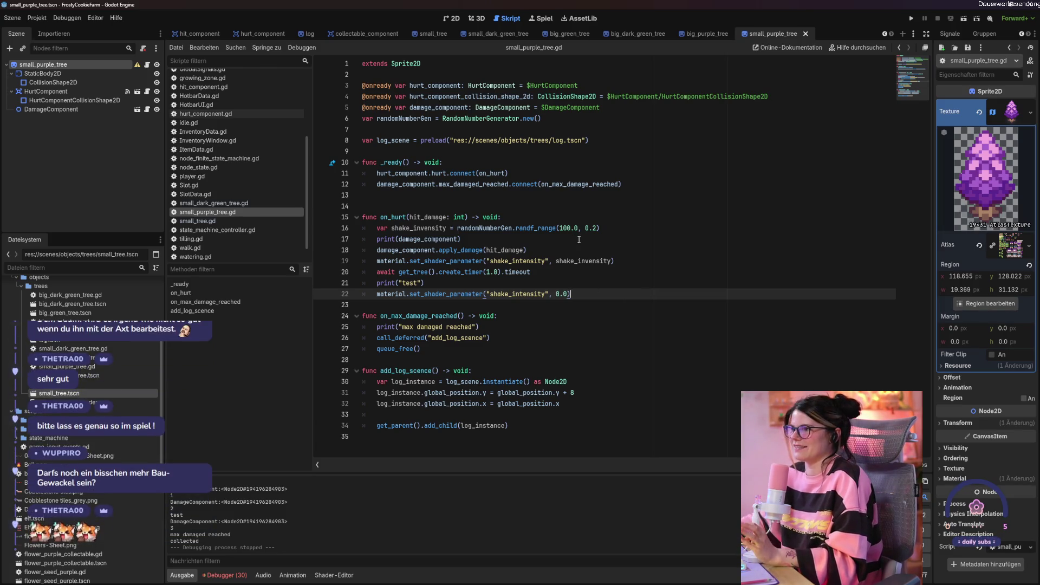
left_click(567, 228)
type("3")
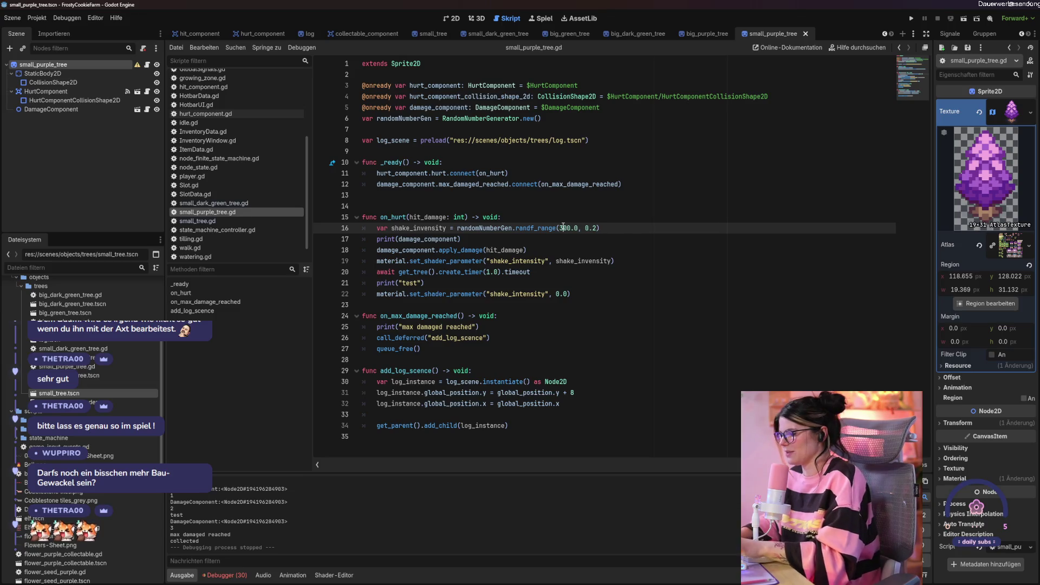
key("F6")
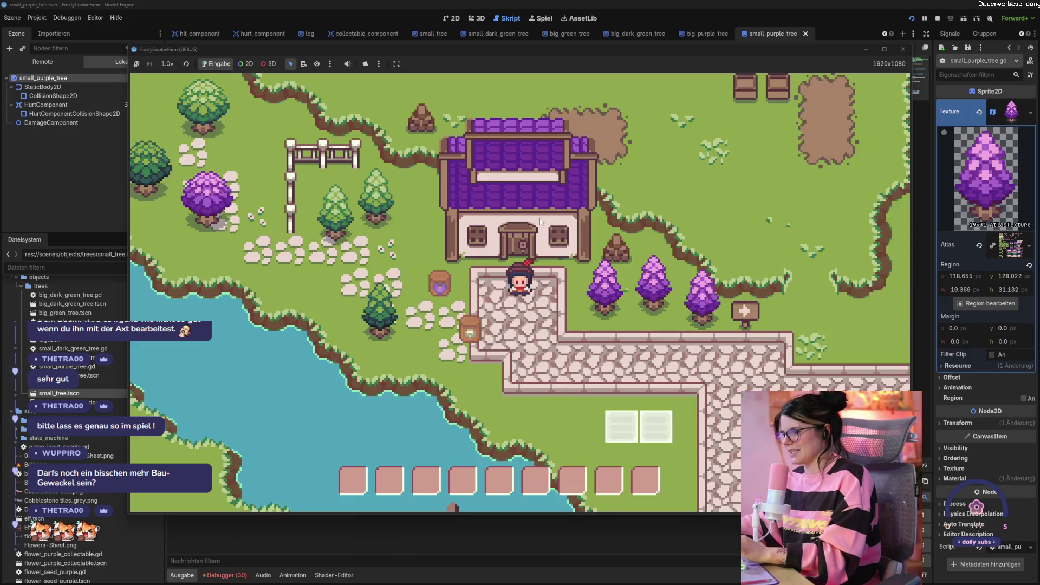
- Walk to the purple trees and swing the axe at the first one repeatedly
key("d")
left_click(571, 294)
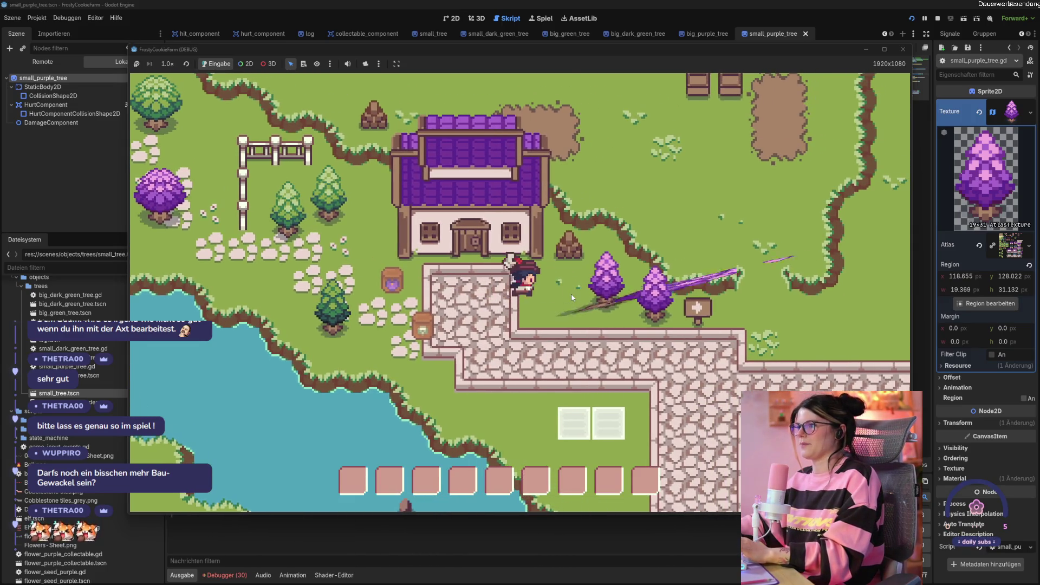
left_click(571, 294)
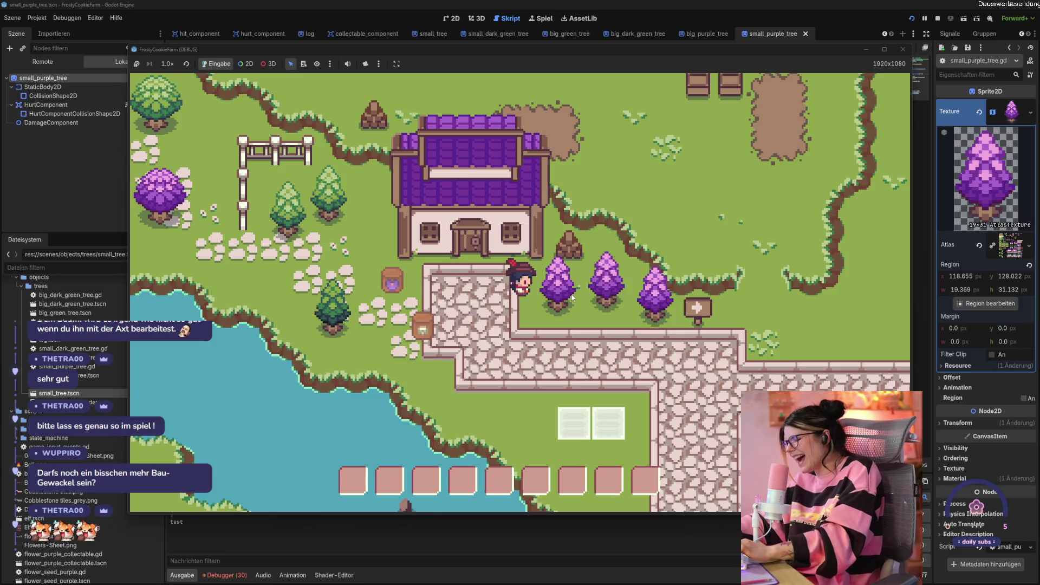
left_click(571, 293)
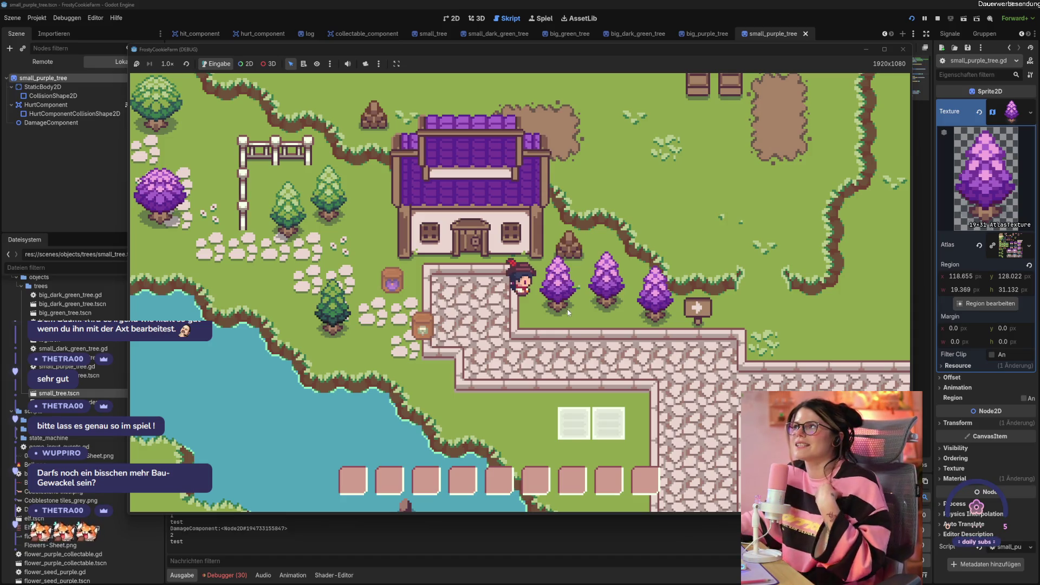
left_click(567, 309)
left_click(567, 308)
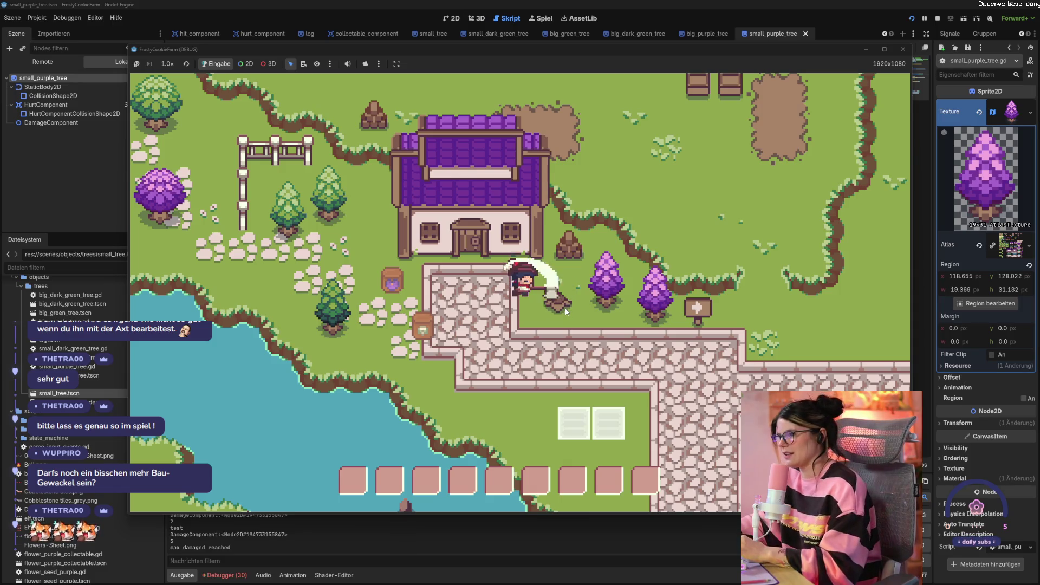
- Move right and chop the remaining purple trees down to stumps
key("d")
left_click(567, 294)
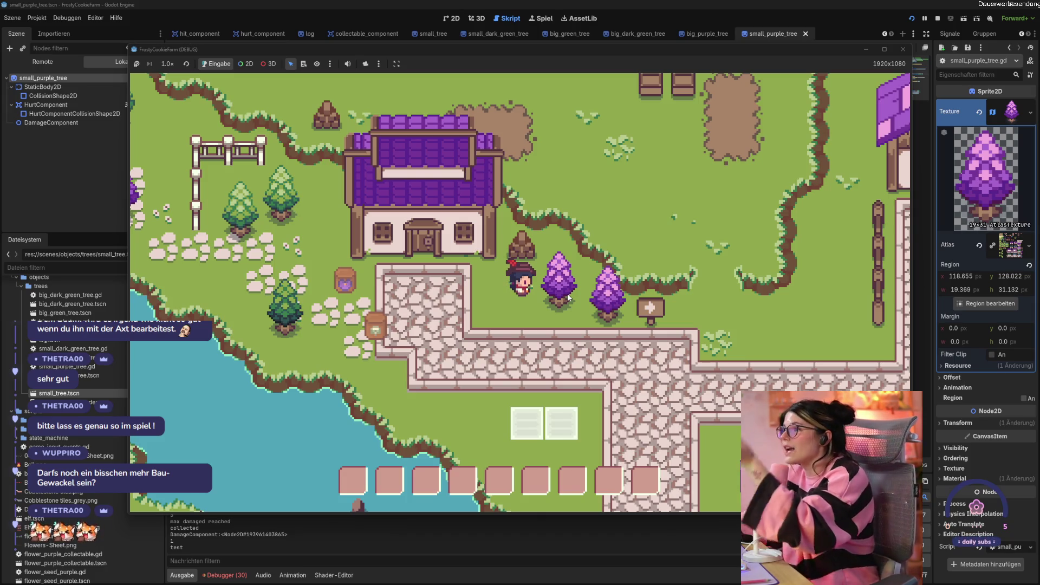
left_click(569, 297)
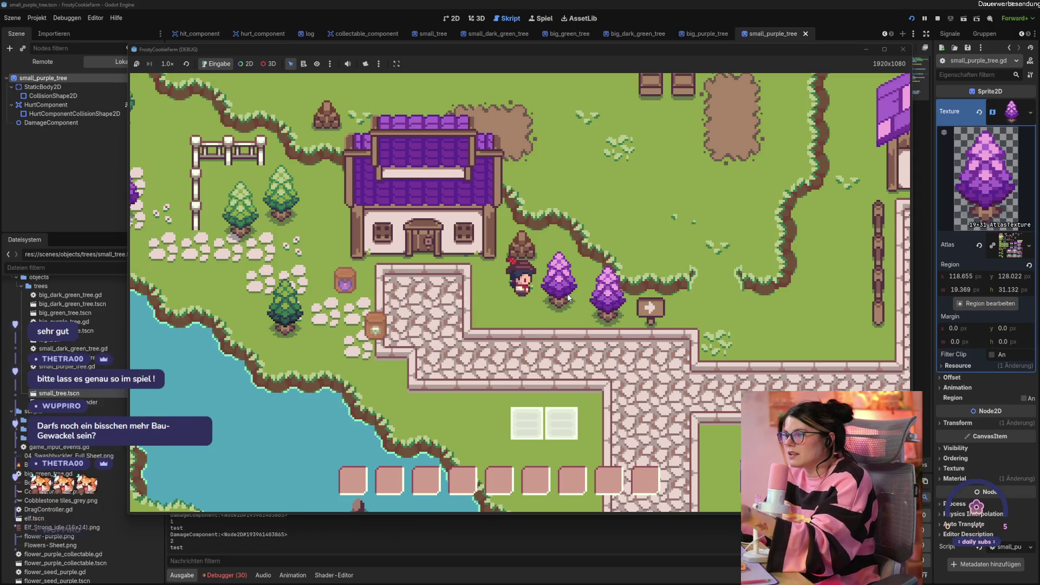
left_click(569, 298)
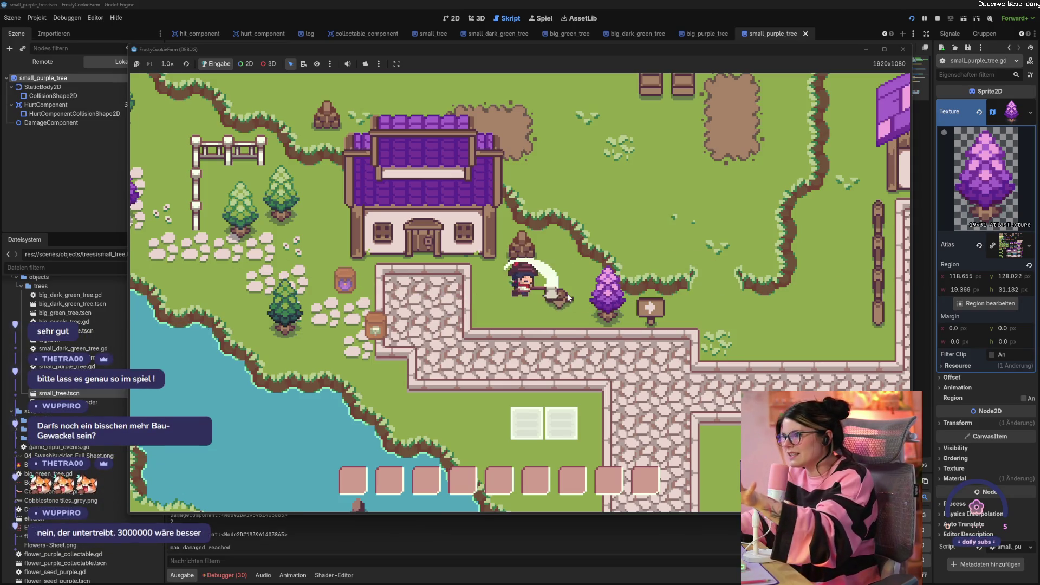
key("d")
left_click(567, 296)
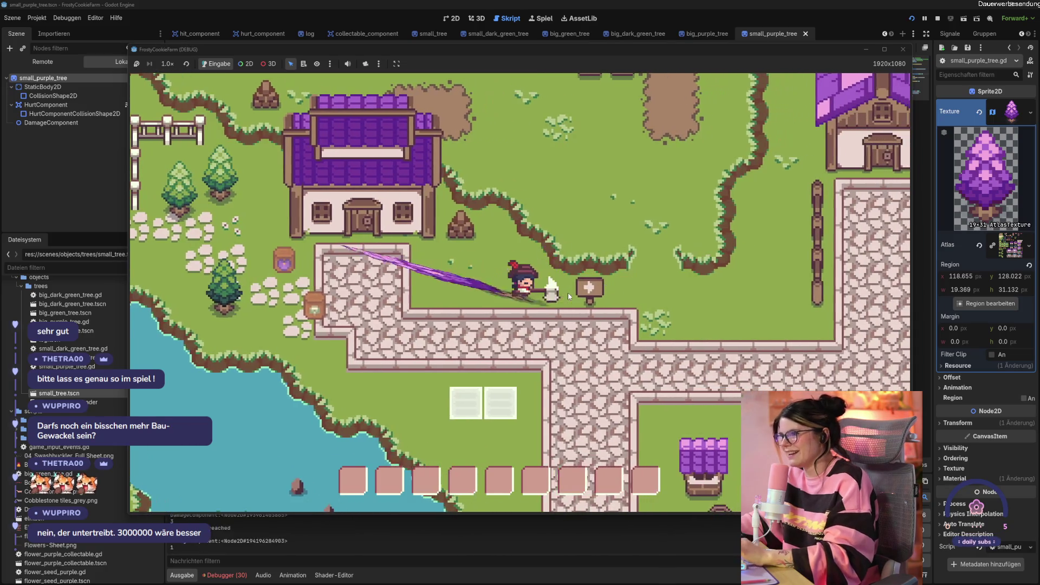
left_click(569, 296)
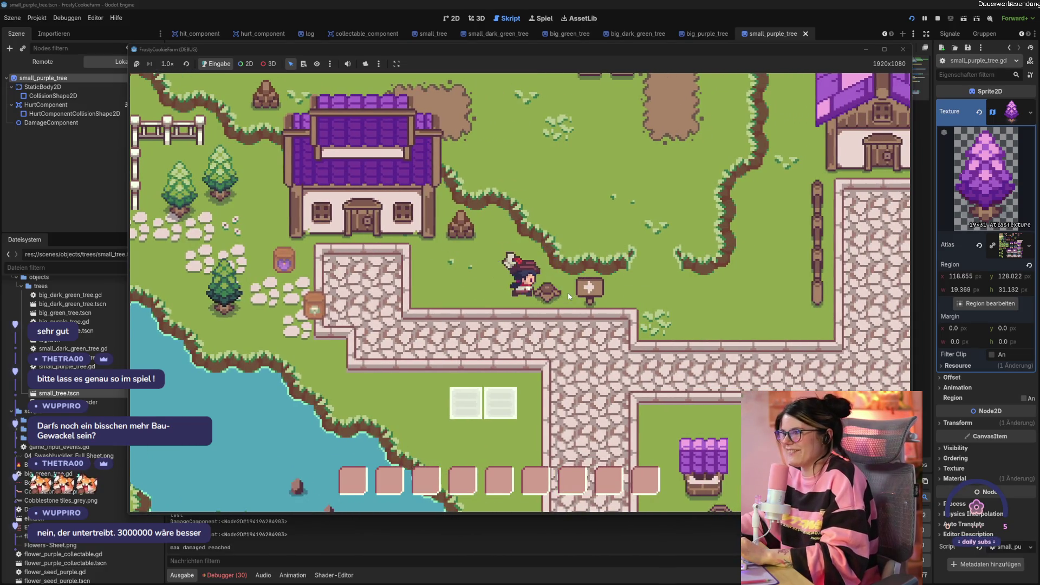
- Close the game, change line 16's first shake value to 1.2, and save
key("a")
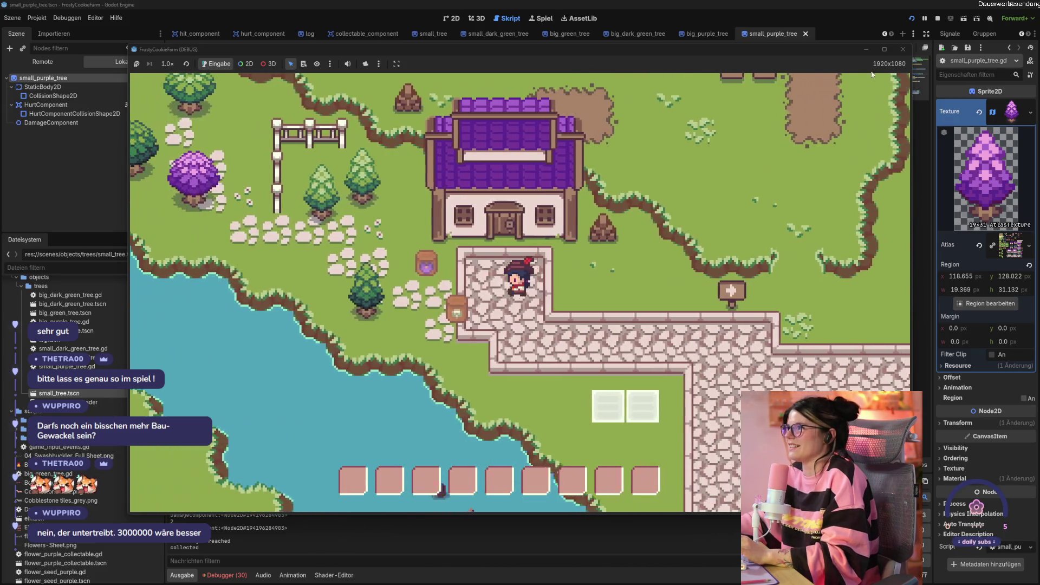
left_click(901, 50)
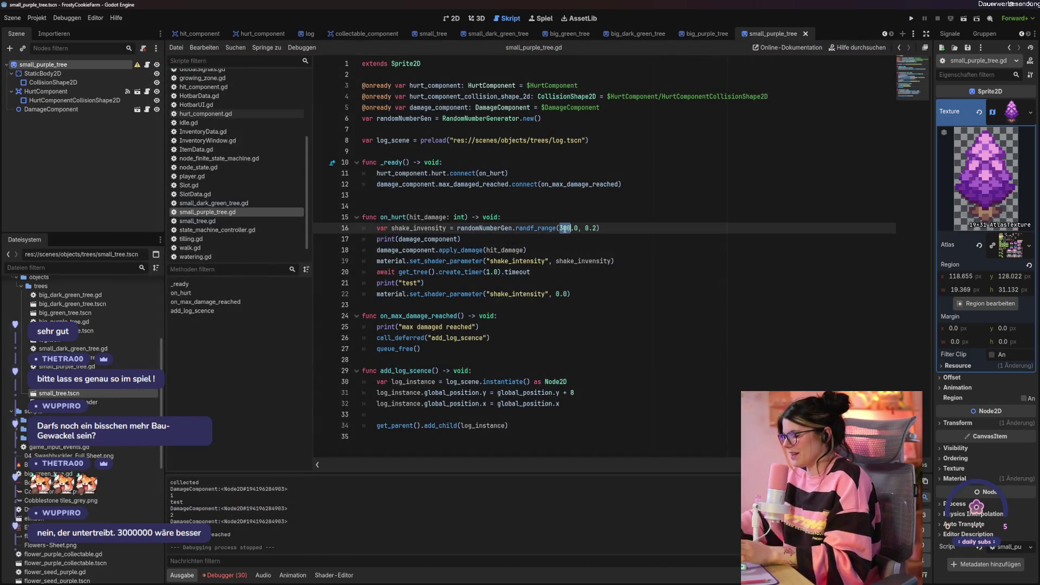
left_click(565, 229)
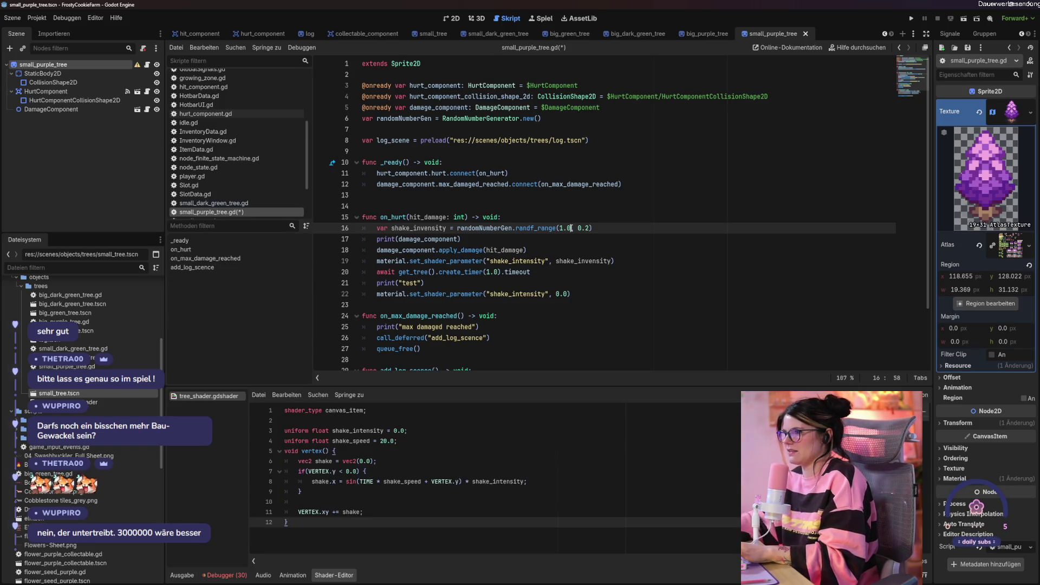
key("BackSpace")
type("2")
key("ctrl+s")
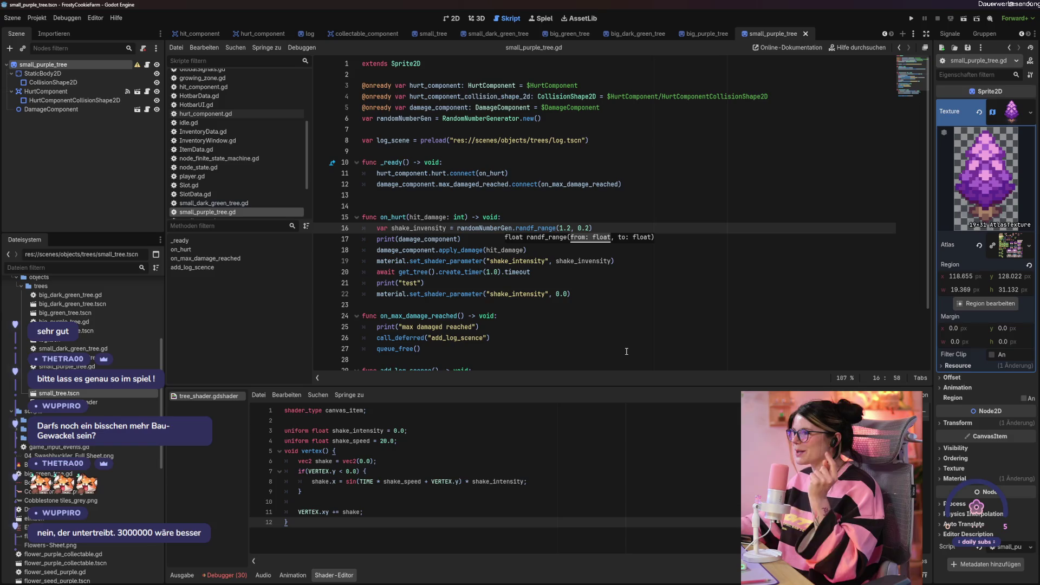
- Replace the randf_range arguments on line 16 with 6,7 and launch the game
left_click_drag(559, 230, 589, 228)
type("6,")
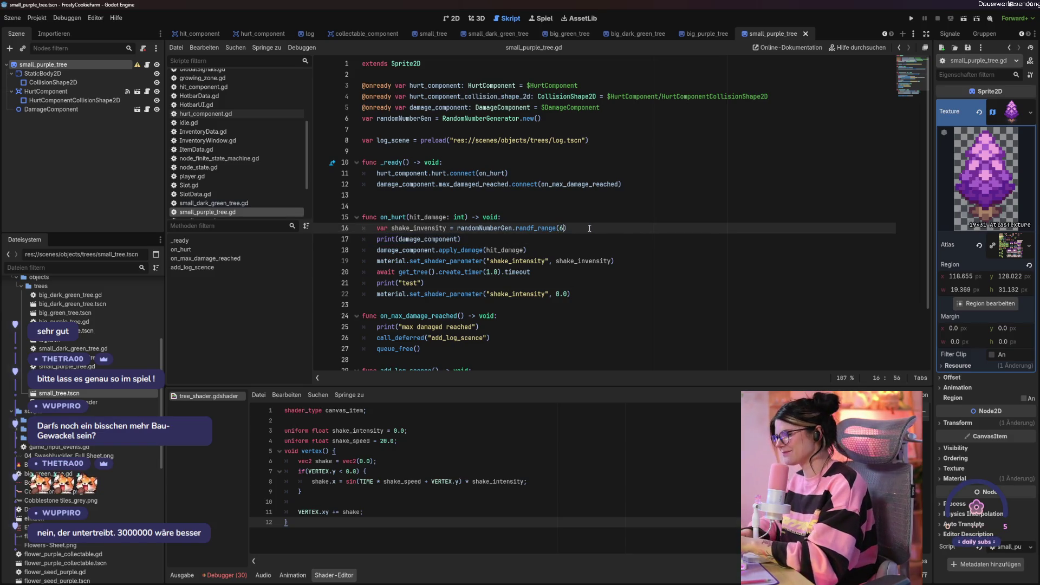
type("7")
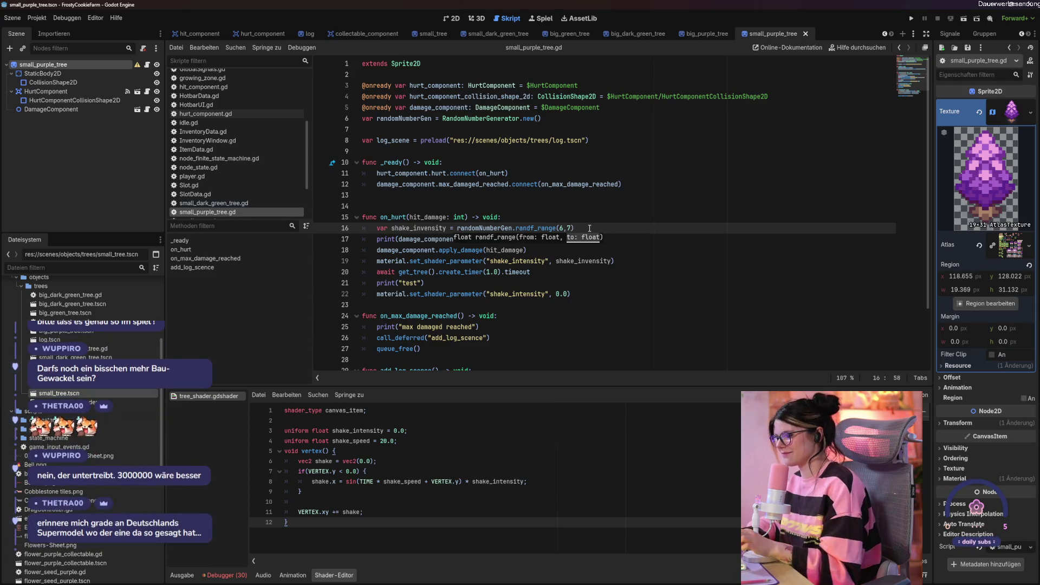
key("F6")
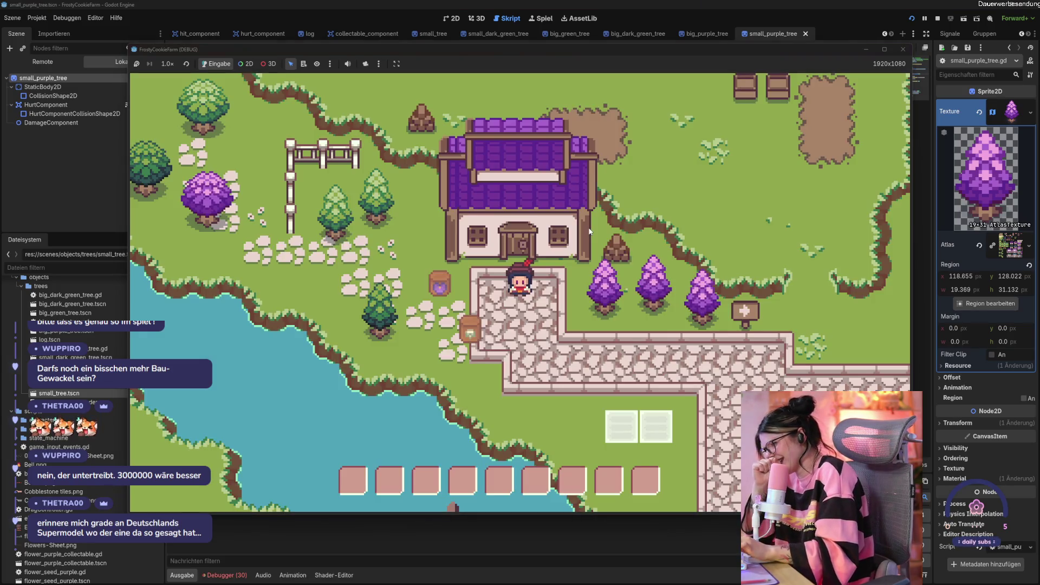
- Chop the purple trees to test the randf_range(6, 7) shake, then close the game
left_click(535, 294)
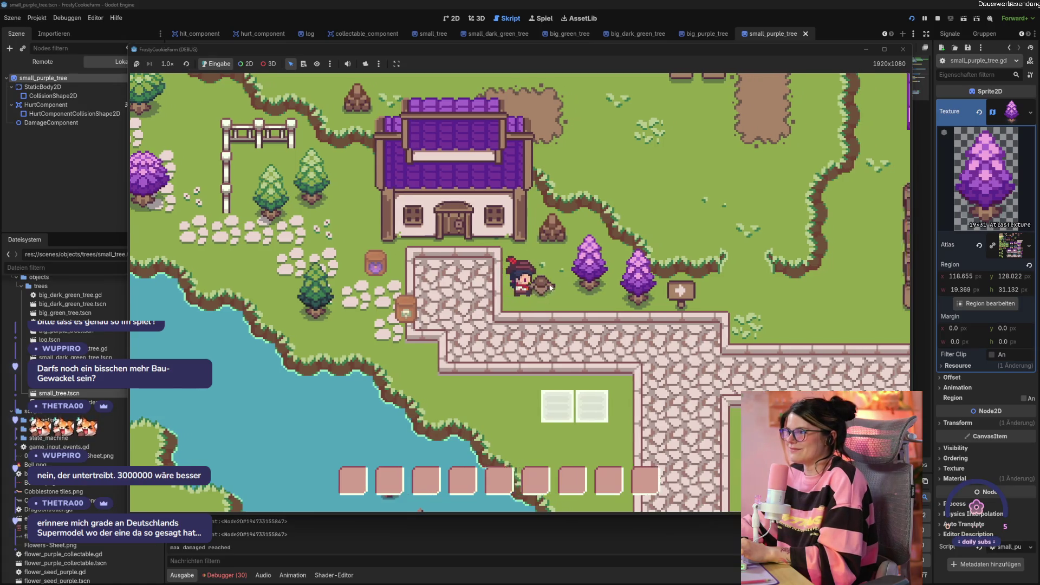
key("w")
key("d")
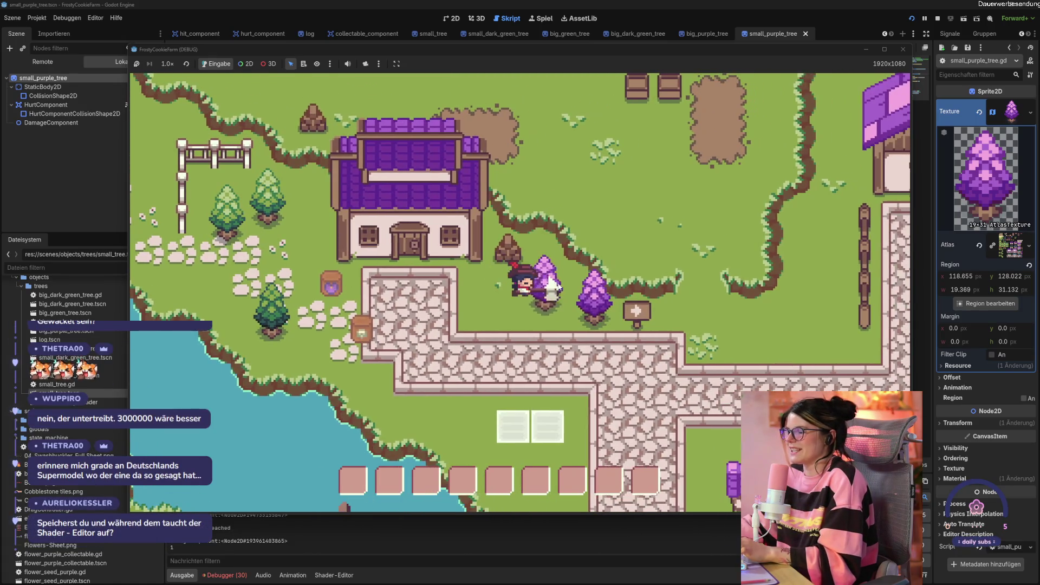
left_click(558, 283)
key("d")
left_click(558, 286)
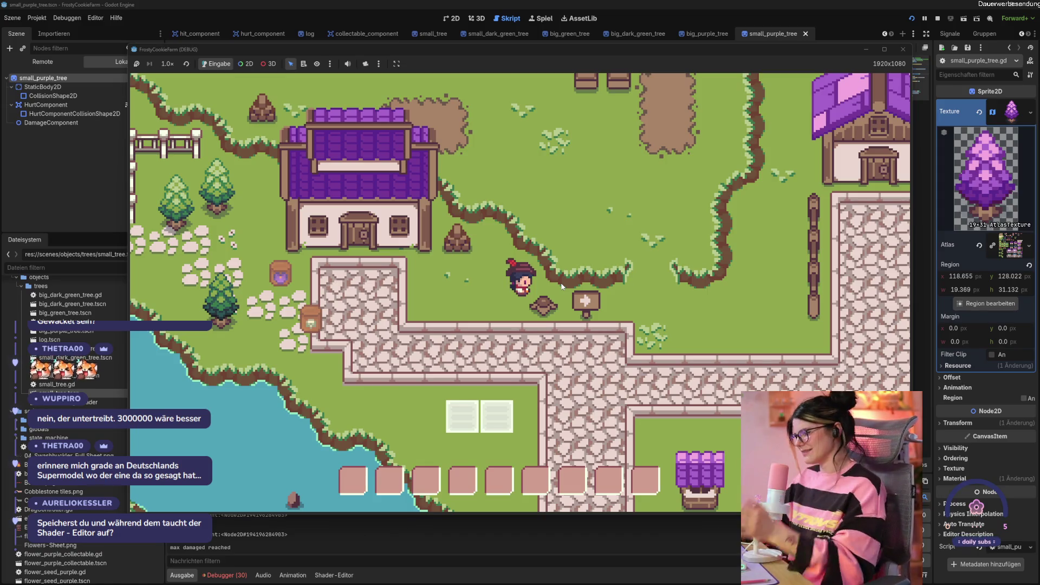
left_click(903, 49)
- Undo the line 16 edit back to randf_range(1.2, 0.2) and save
left_click(650, 316)
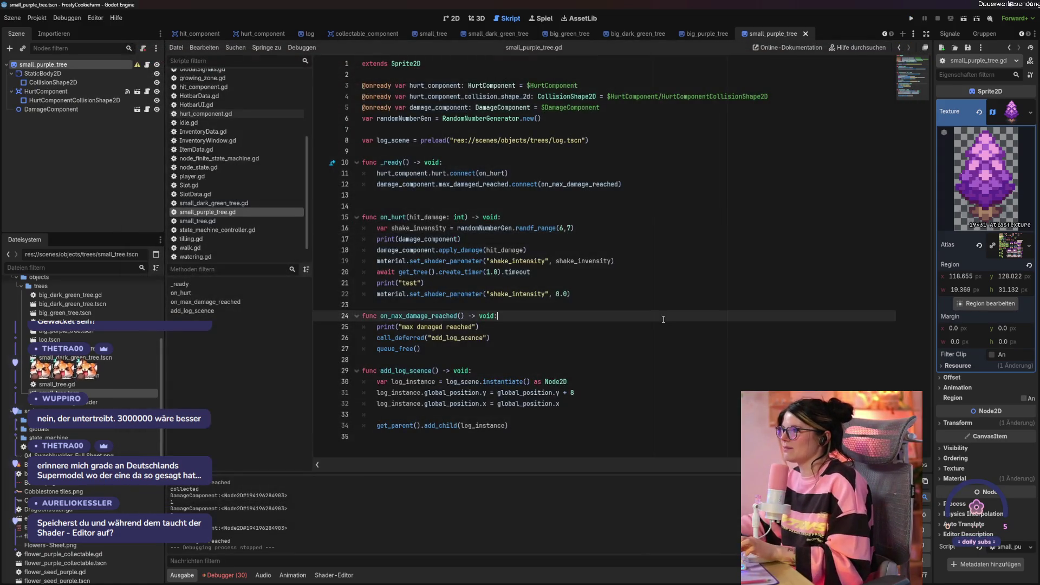
key("ctrl+z")
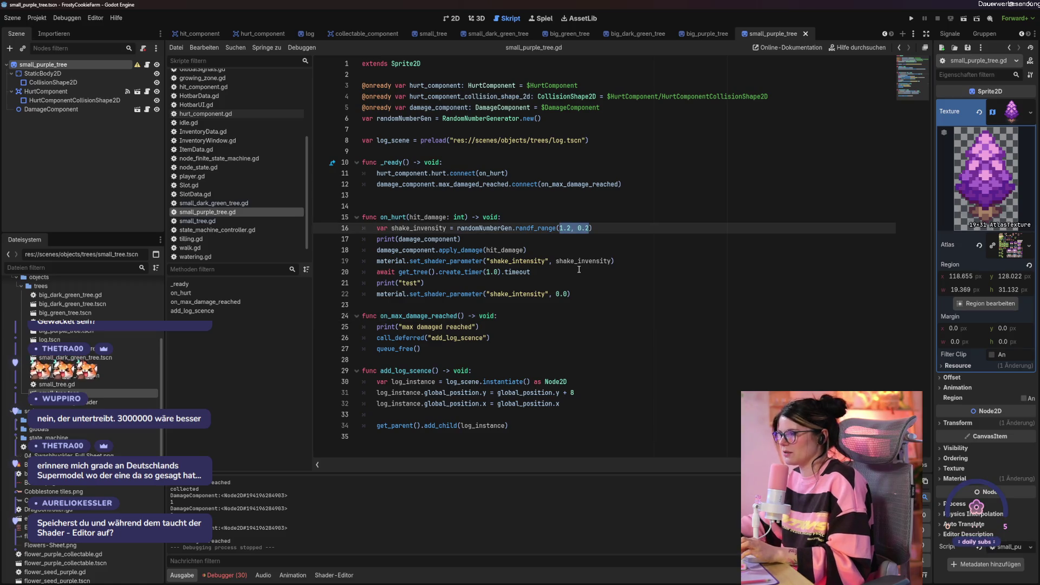
key("ctrl+s")
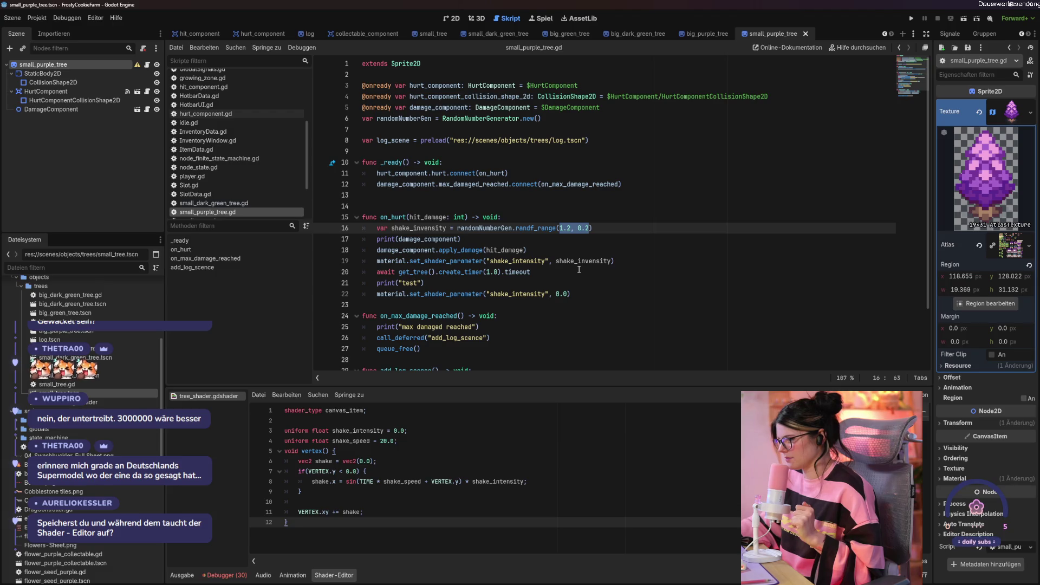
- Review lines 18–21 of on_hurt and select the debug print line
left_click(579, 269)
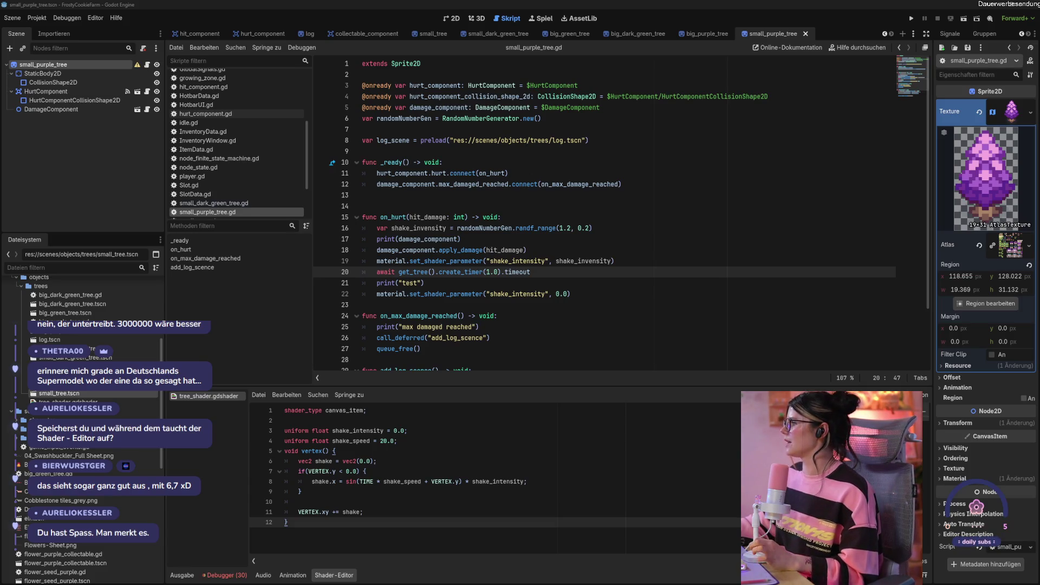
left_click(577, 285)
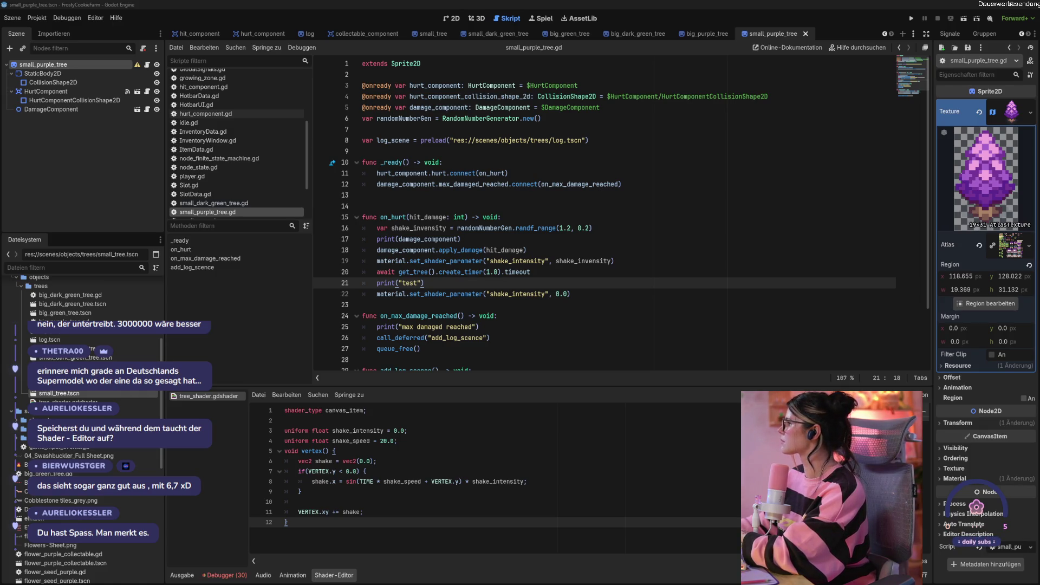
left_click(638, 249)
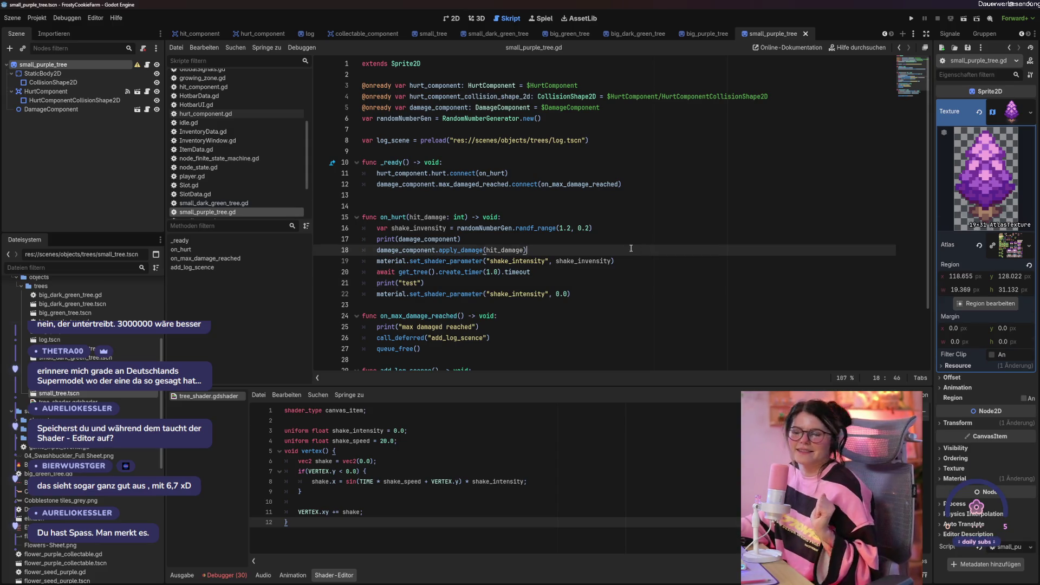
left_click(347, 284)
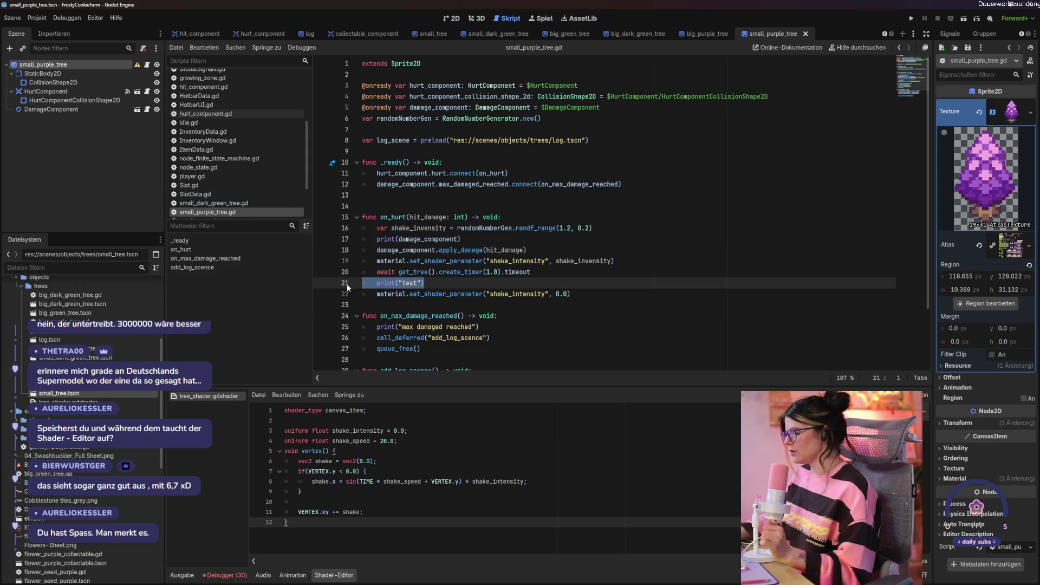
key("BackSpace")
key("BackSpace")
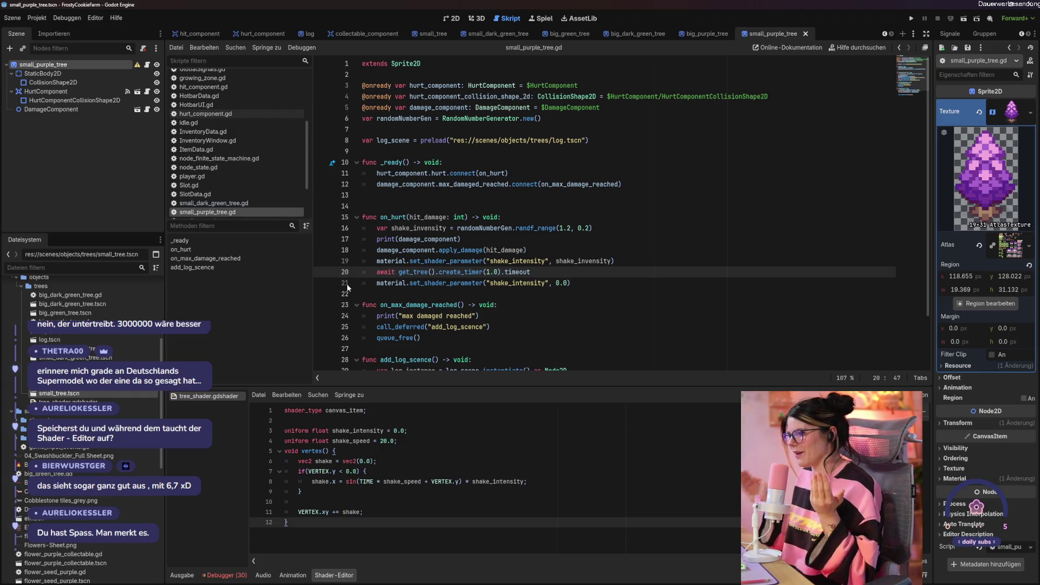
left_click(712, 288)
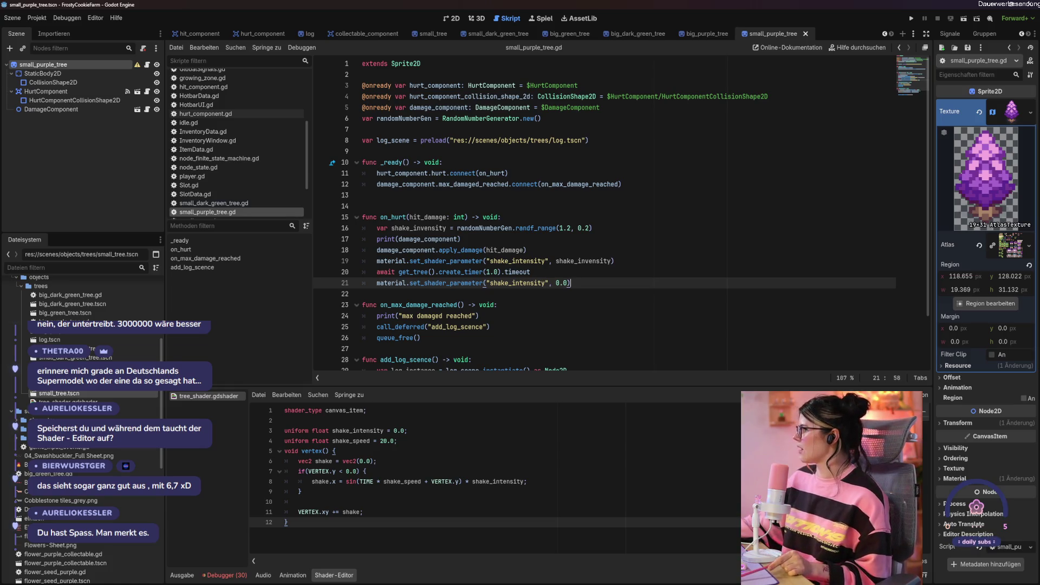
left_click(687, 340)
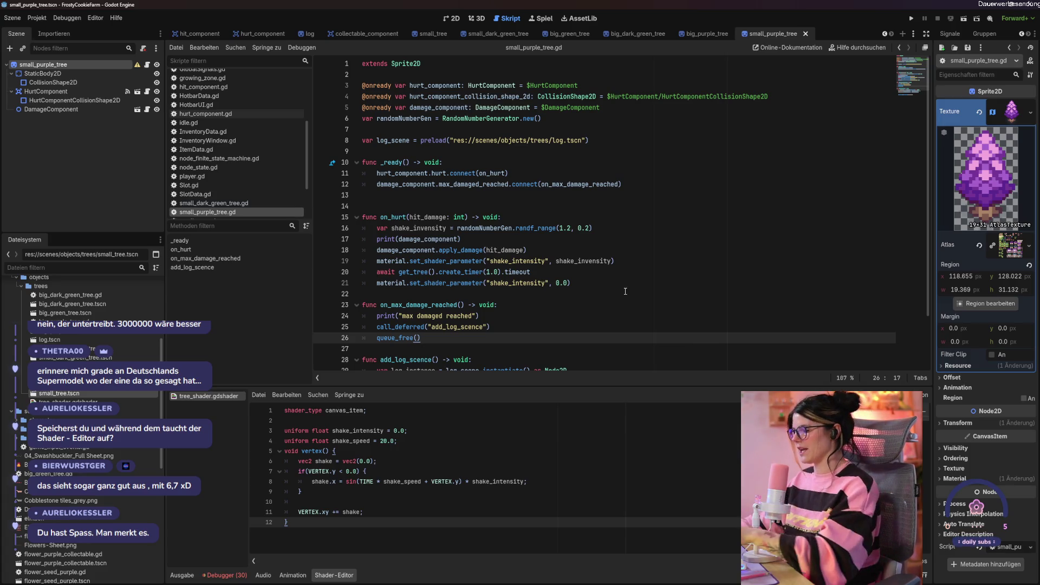
key("F6")
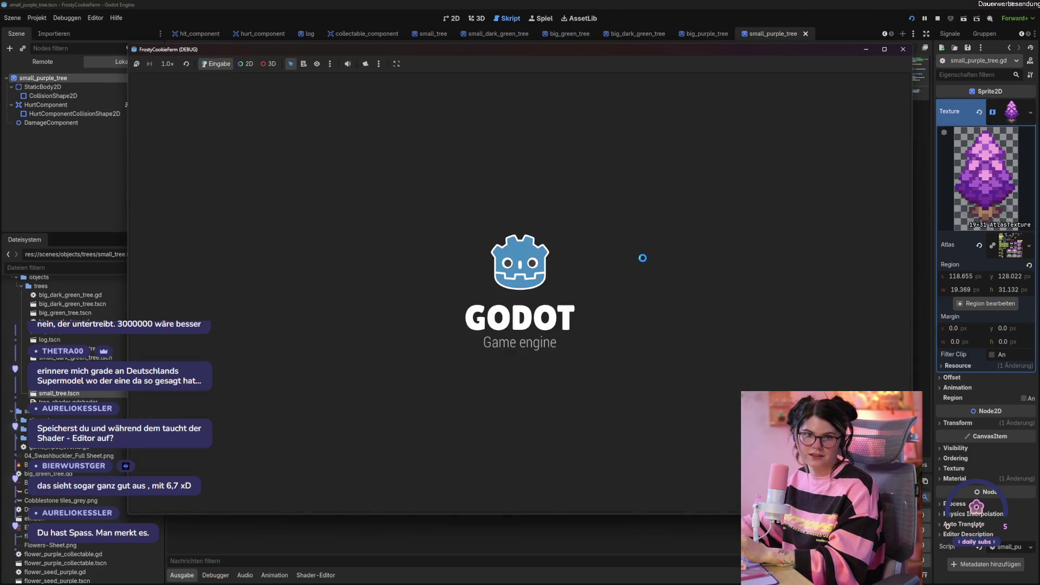
- In the running game, walk right and chop both purple trees to test the shake
key("d")
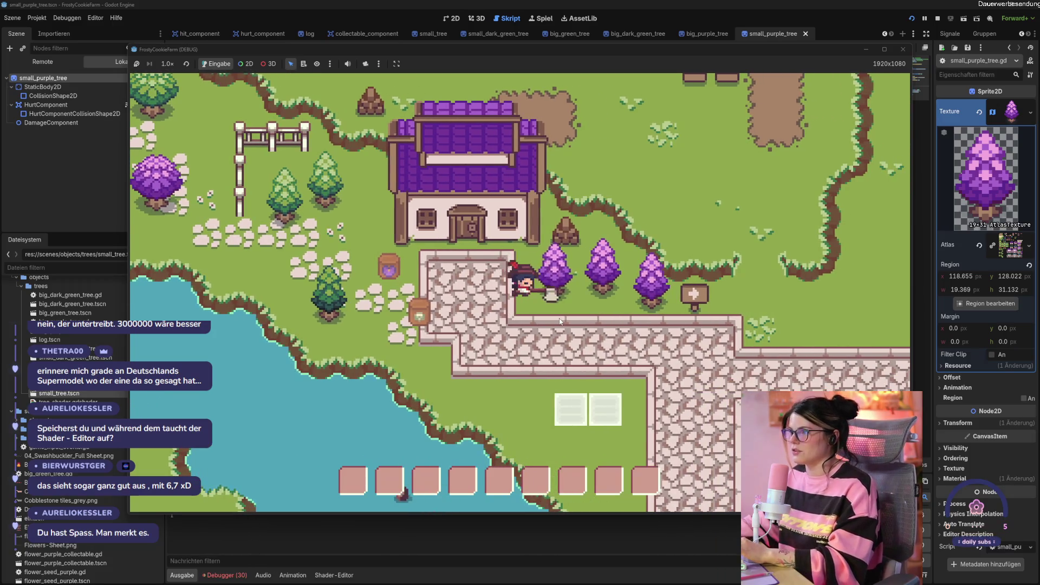
left_click(559, 320)
left_click(559, 321)
key("d")
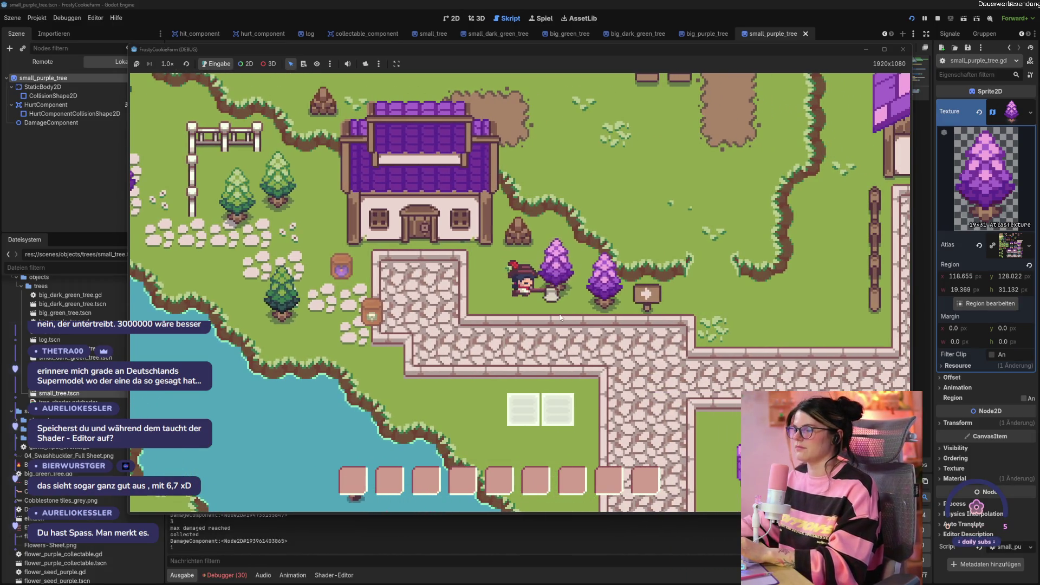
left_click(561, 318)
left_click(560, 318)
key("d")
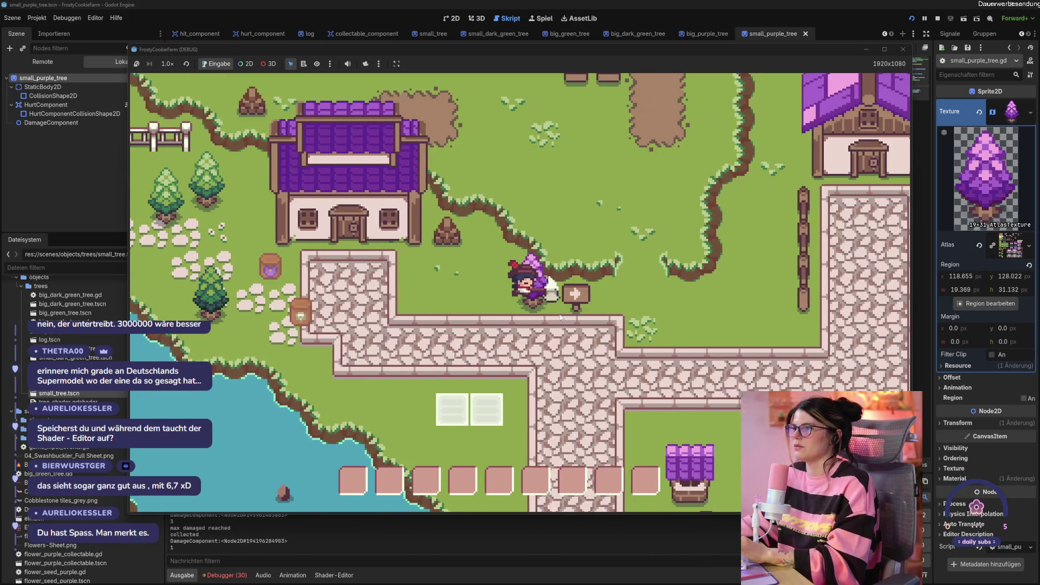
left_click(561, 318)
left_click(560, 318)
- Walk back left, chop the small green tree and collect the dropped logs
key("a")
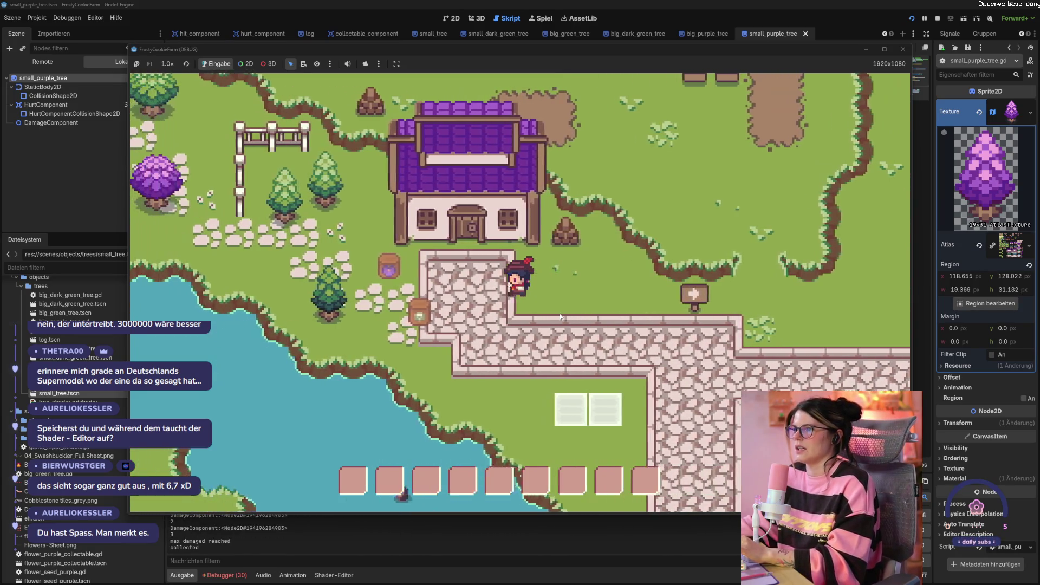
key("a")
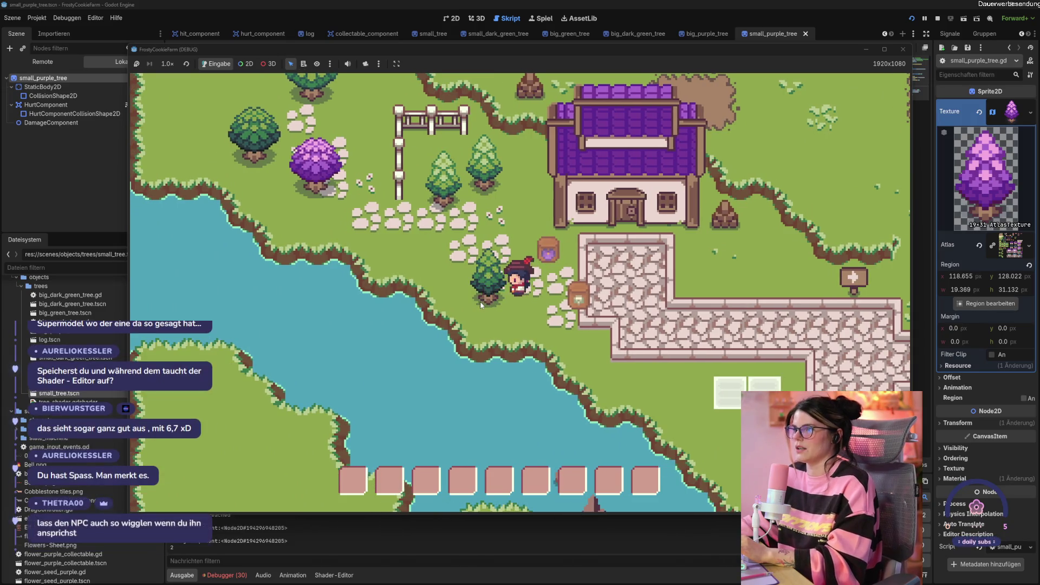
left_click(479, 301)
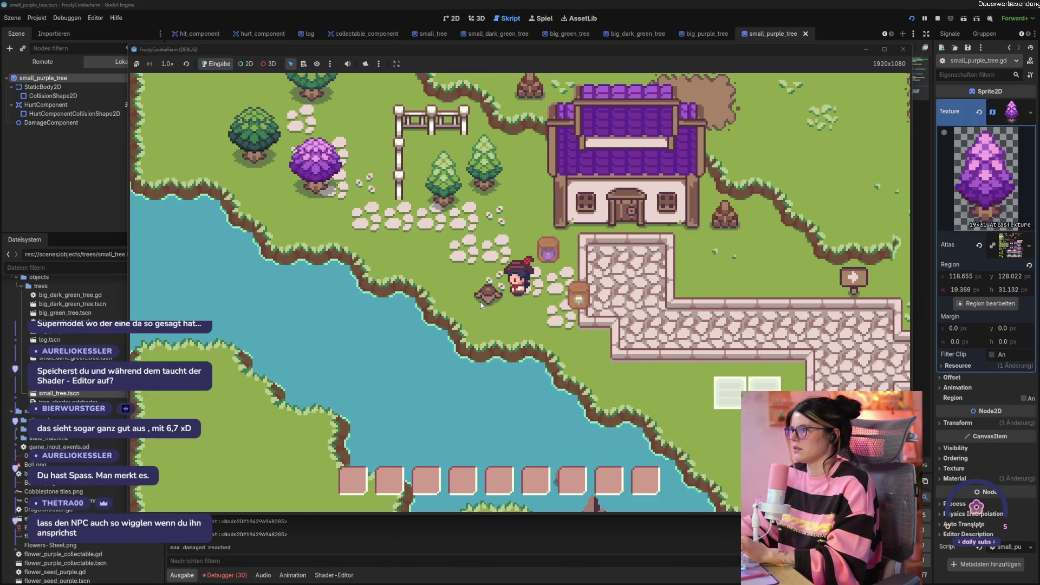
key("w")
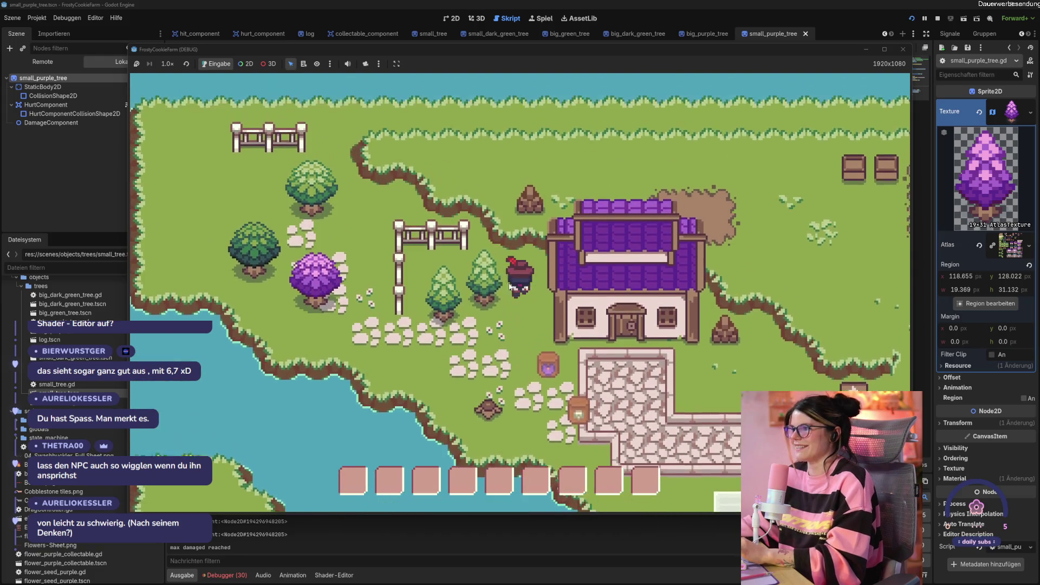
key("a")
left_click(505, 301)
left_click(505, 302)
left_click(505, 301)
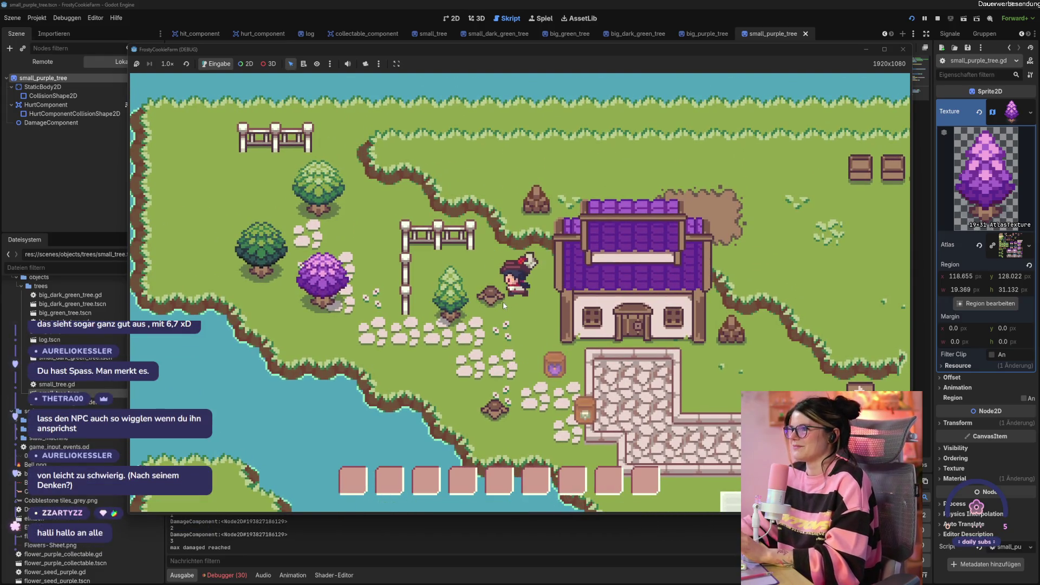
key("a")
key("s")
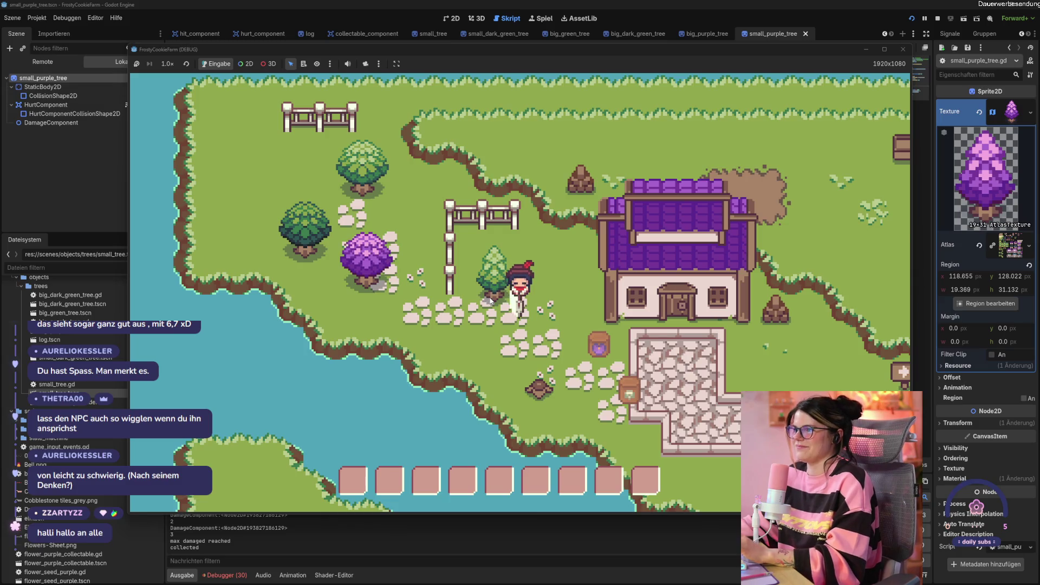
key("d")
left_click(489, 298)
left_click(488, 296)
left_click(486, 294)
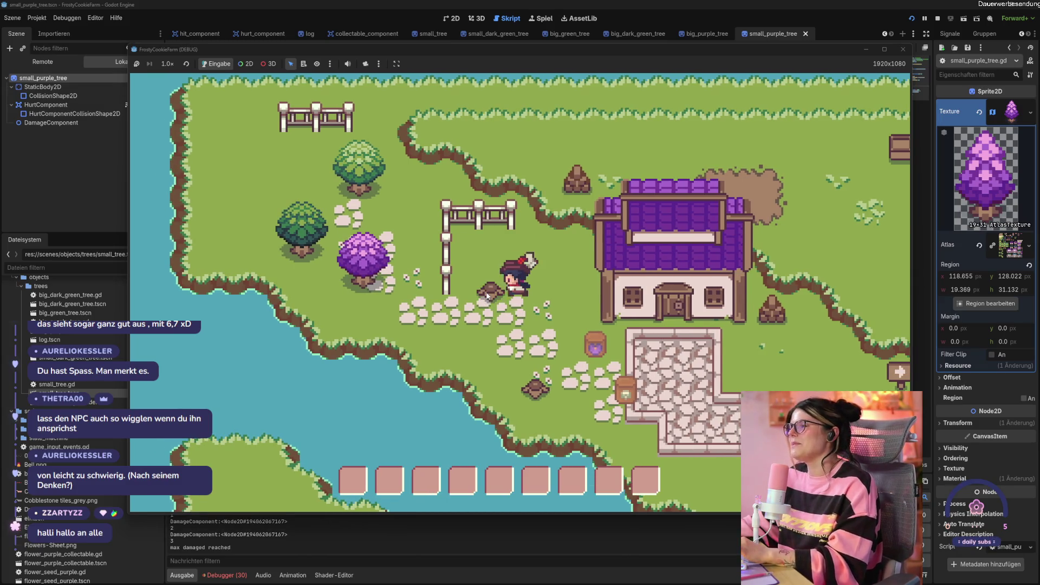
key("s")
key("d")
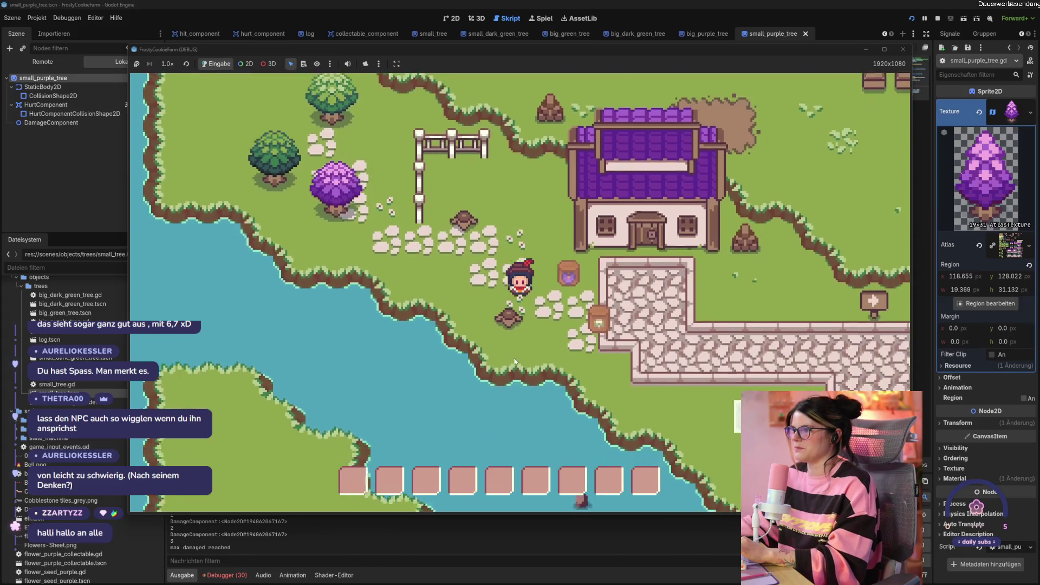
key("w")
key("a")
key("s")
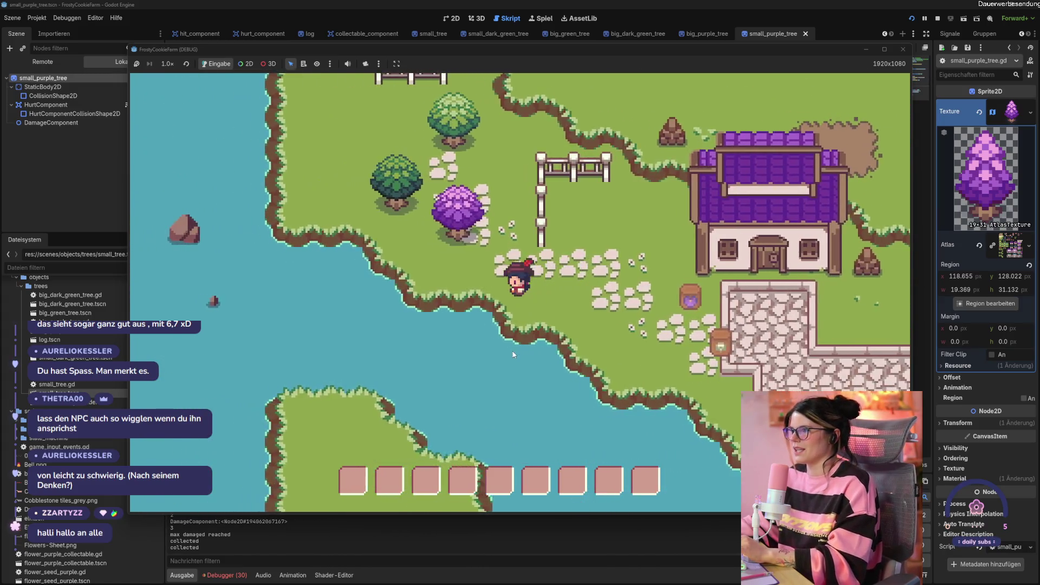
- Keep hitting the purple tree until it is chopped down
key("w")
key("a")
left_click(493, 306)
left_click(493, 305)
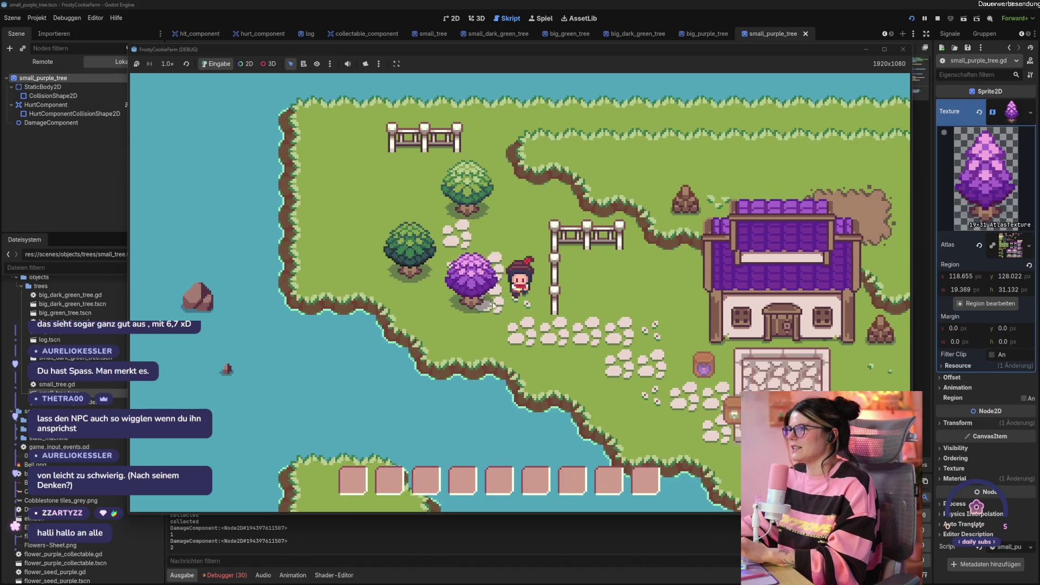
key("a")
left_click(493, 304)
left_click(494, 301)
left_click(494, 299)
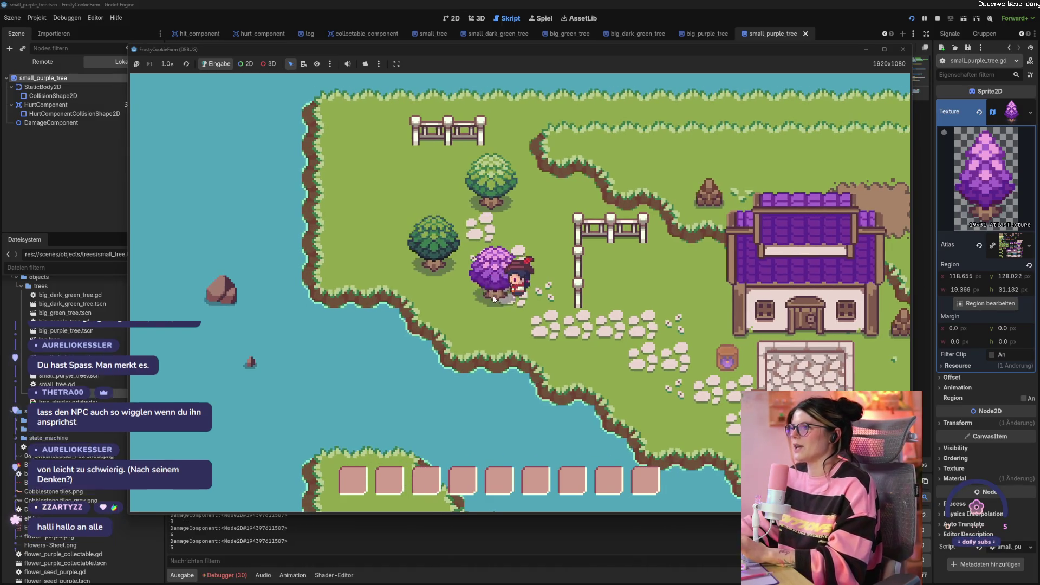
left_click(494, 299)
- Chop down the next green tree and collect its log
key("a")
key("s")
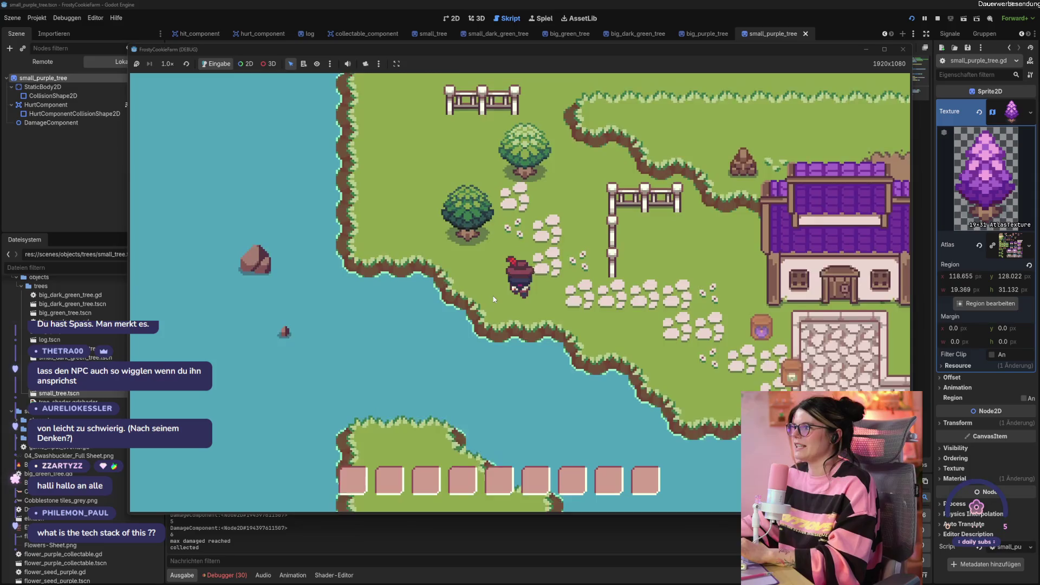
key("w")
left_click(525, 278)
left_click(525, 277)
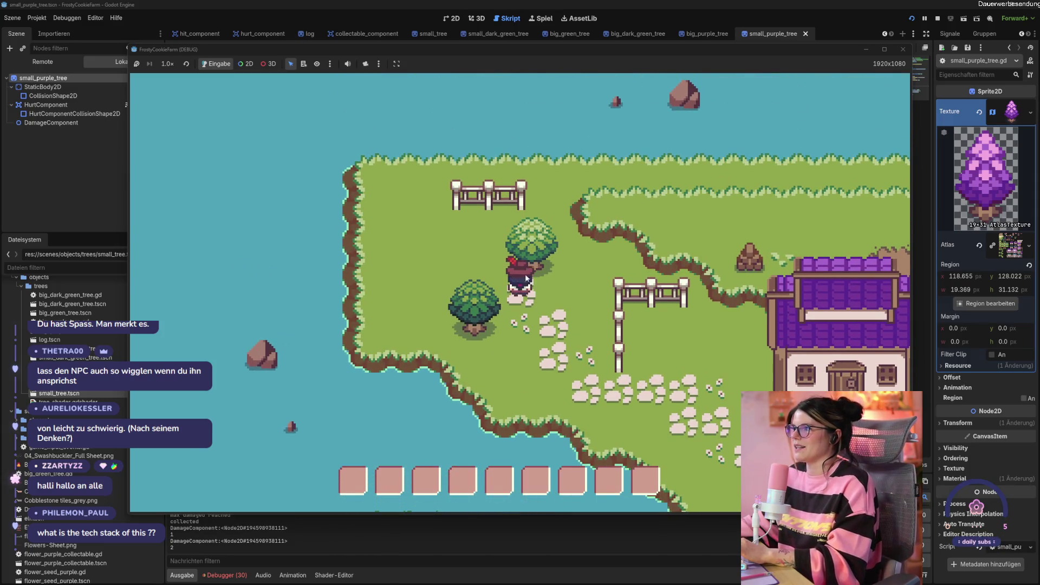
key("w")
key("a")
left_click(555, 297)
left_click(555, 298)
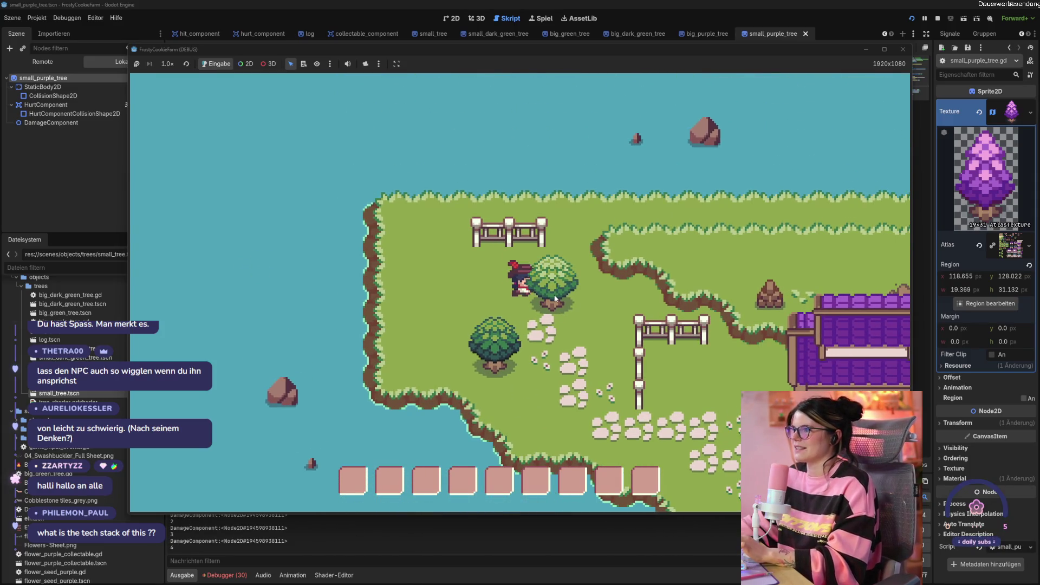
left_click(554, 298)
left_click(555, 298)
key("s")
key("d")
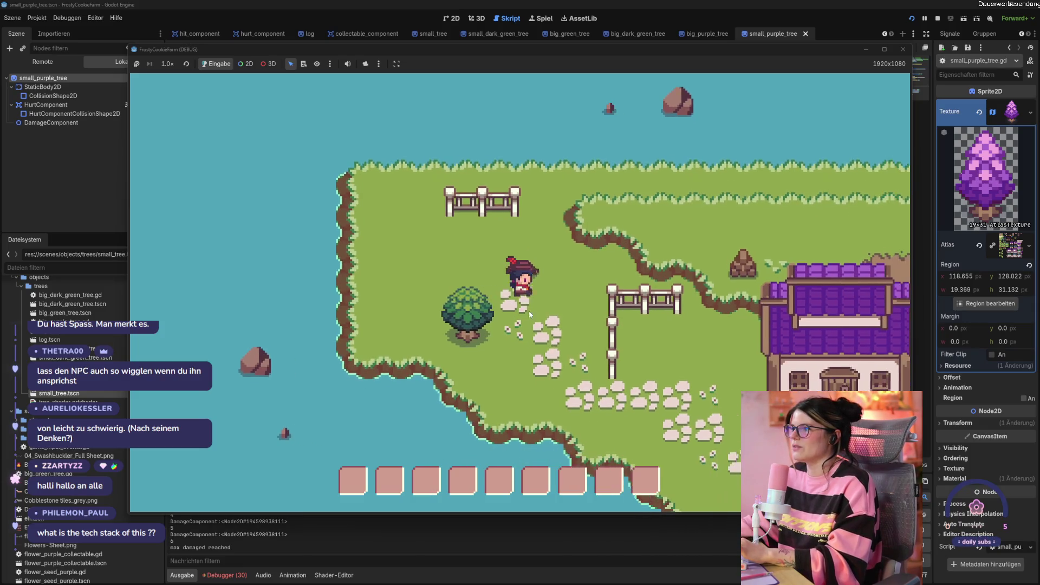
key("a")
- Chop down one more green tree, collect its log, and stop the game
left_click(515, 328)
left_click(514, 328)
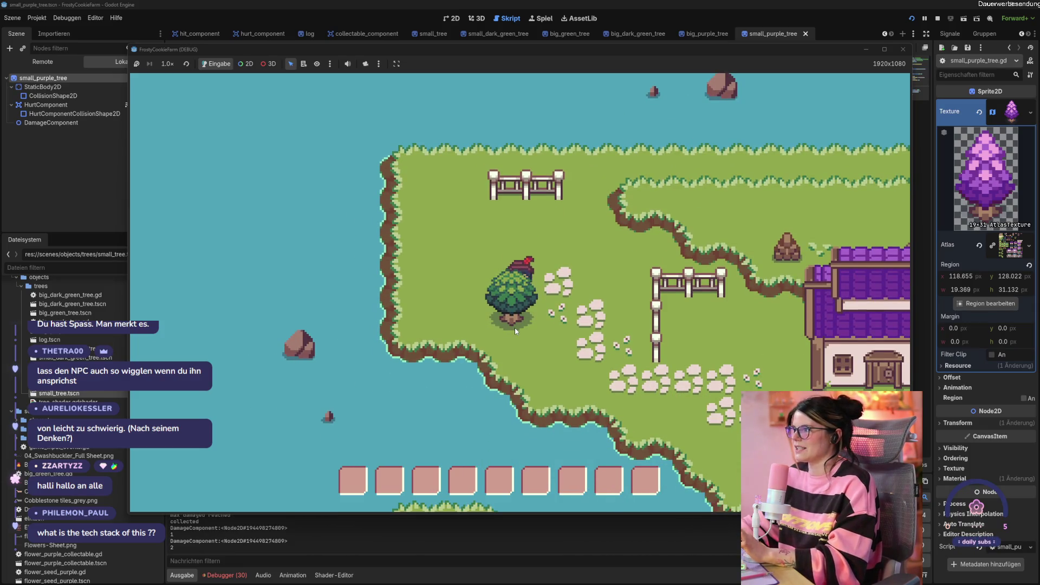
left_click(515, 327)
left_click(515, 327)
left_click(514, 327)
left_click(514, 327)
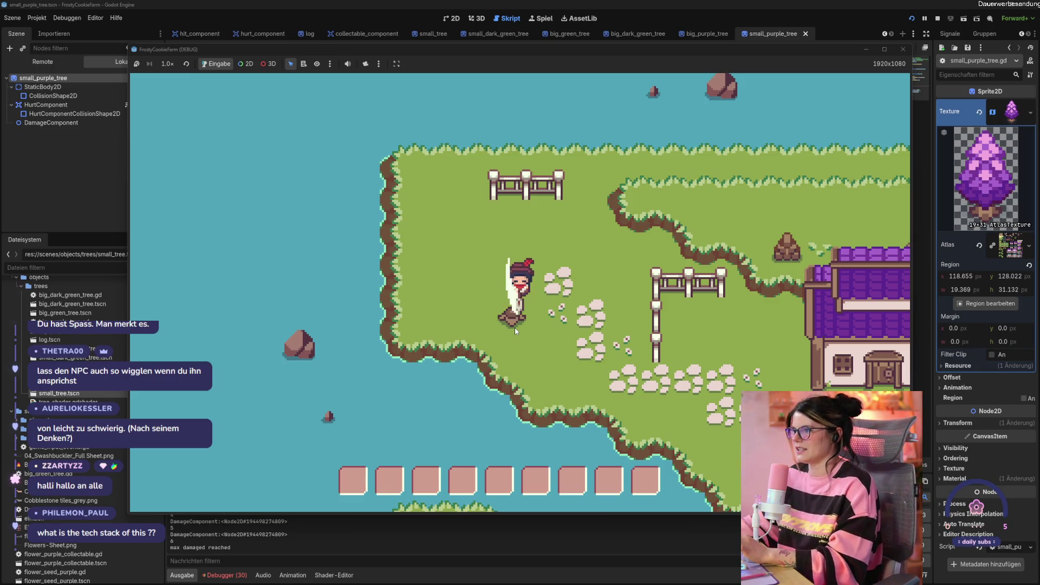
key("s")
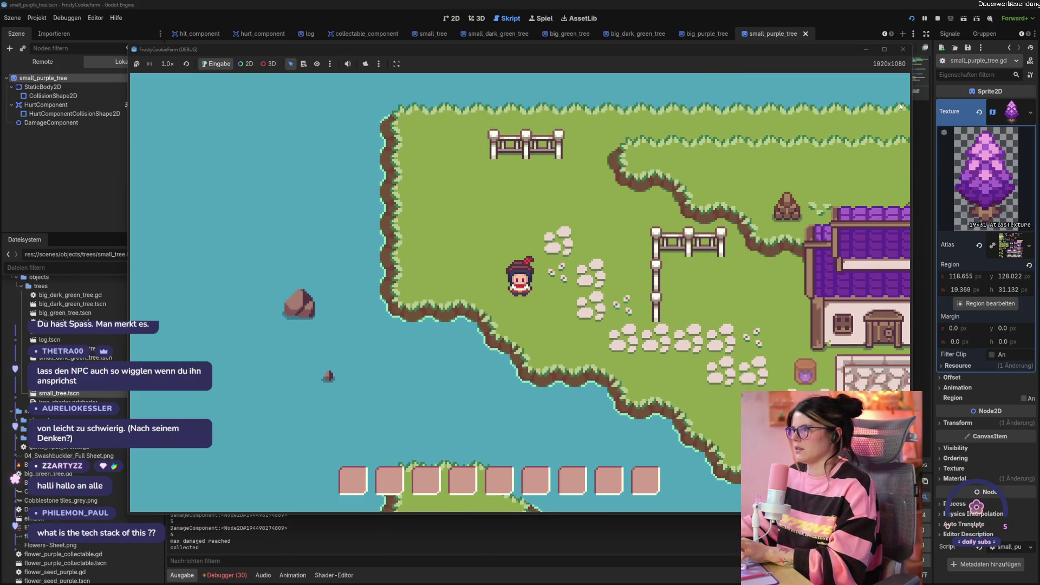
left_click(902, 49)
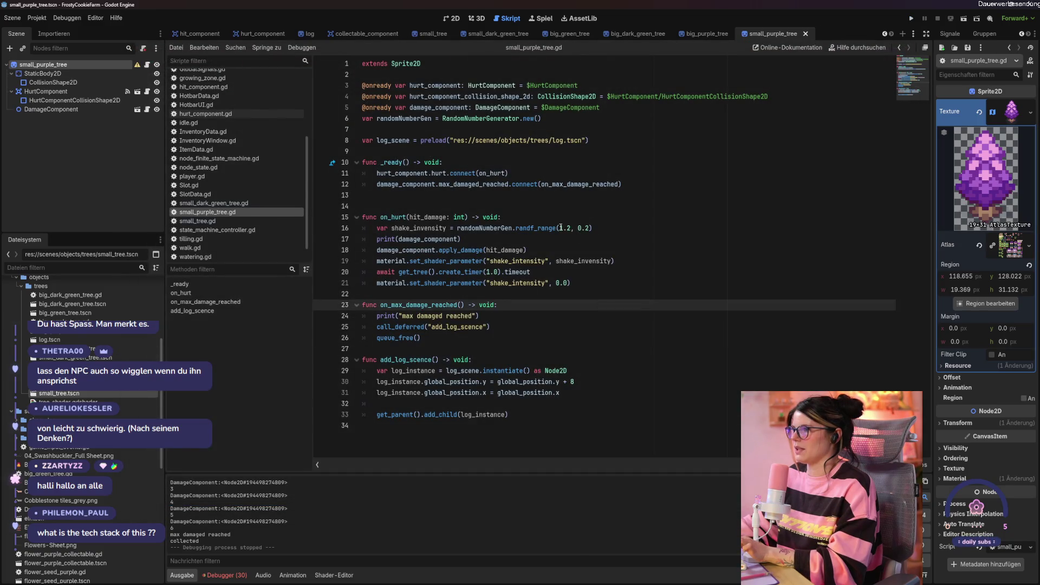
- On line 16, replace the randf_range arguments 1.2, 0.2 with 6,7 for a stronger shake
left_click_drag(561, 228, 590, 228)
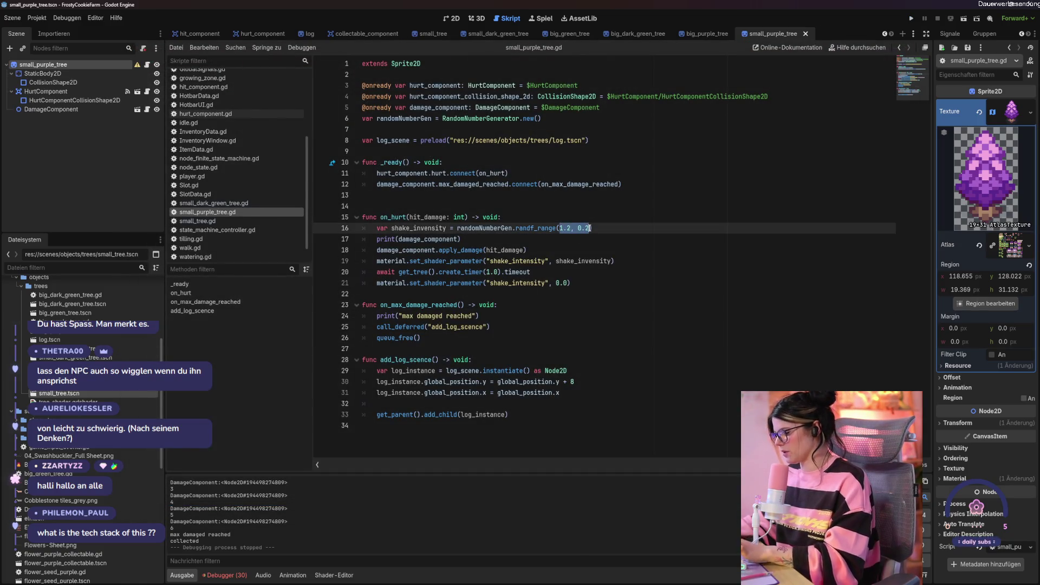
type("6,7")
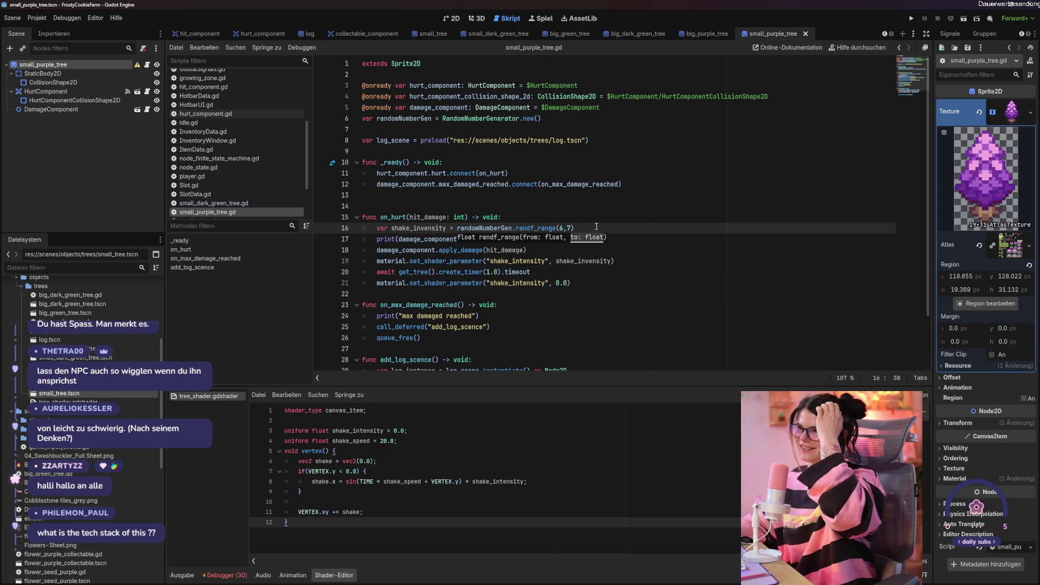
left_click(608, 220)
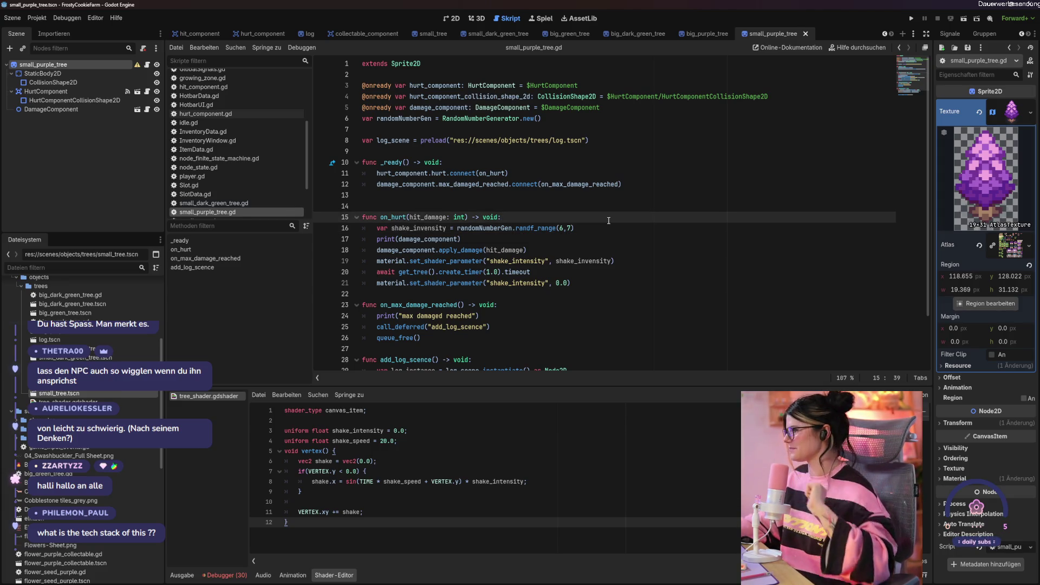